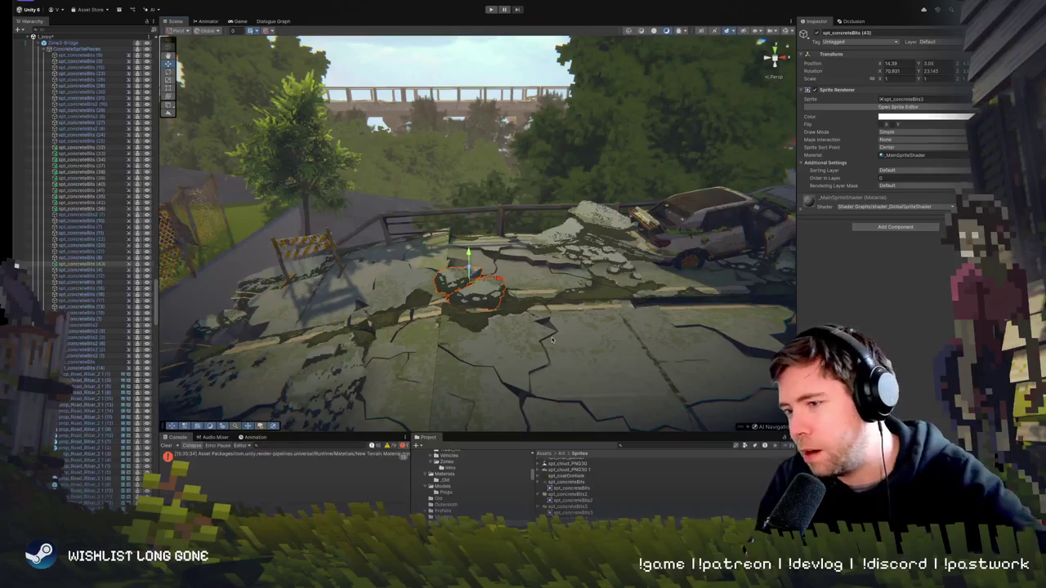
Select the rubble piece spt_concreteBits (44) and slide it right along the bridge deck
{"action": "mouse_move", "coordinate": [643, 304]}
{"action": "left_mouse_down"}
{"action": "mouse_move", "coordinate": [518, 312]}
{"action": "mouse_move", "coordinate": [533, 270]}
{"action": "mouse_move", "coordinate": [521, 280]}
{"action": "mouse_move", "coordinate": [519, 335]}
{"action": "mouse_move", "coordinate": [537, 340]}
{"action": "left_mouse_up"}
{"action": "left_click", "coordinate": [518, 318]}
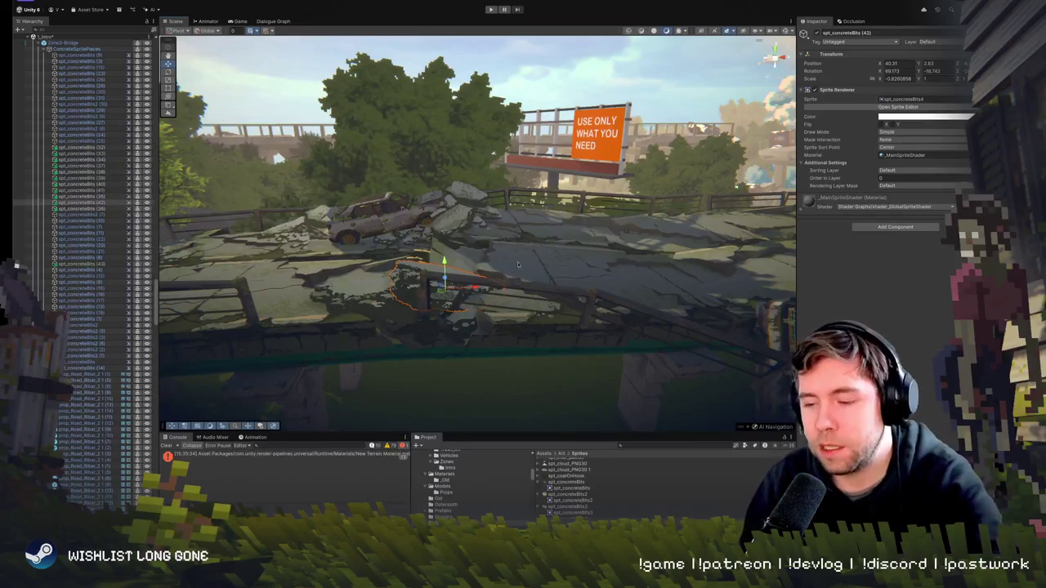
{"action": "mouse_move", "coordinate": [517, 264]}
{"action": "left_mouse_down"}
{"action": "mouse_move", "coordinate": [723, 273]}
{"action": "mouse_move", "coordinate": [447, 289]}
{"action": "mouse_move", "coordinate": [448, 272]}
{"action": "left_mouse_up"}
{"action": "left_click", "coordinate": [447, 289]}
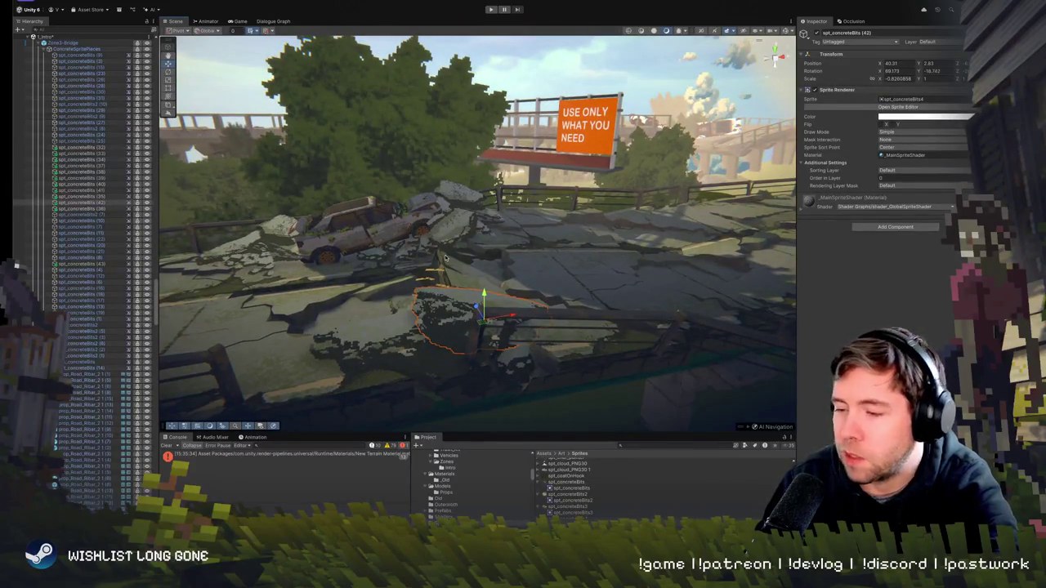
{"action": "left_click_drag", "start_coordinate": [445, 259], "coordinate": [434, 250]}
{"action": "left_click", "coordinate": [511, 309]}
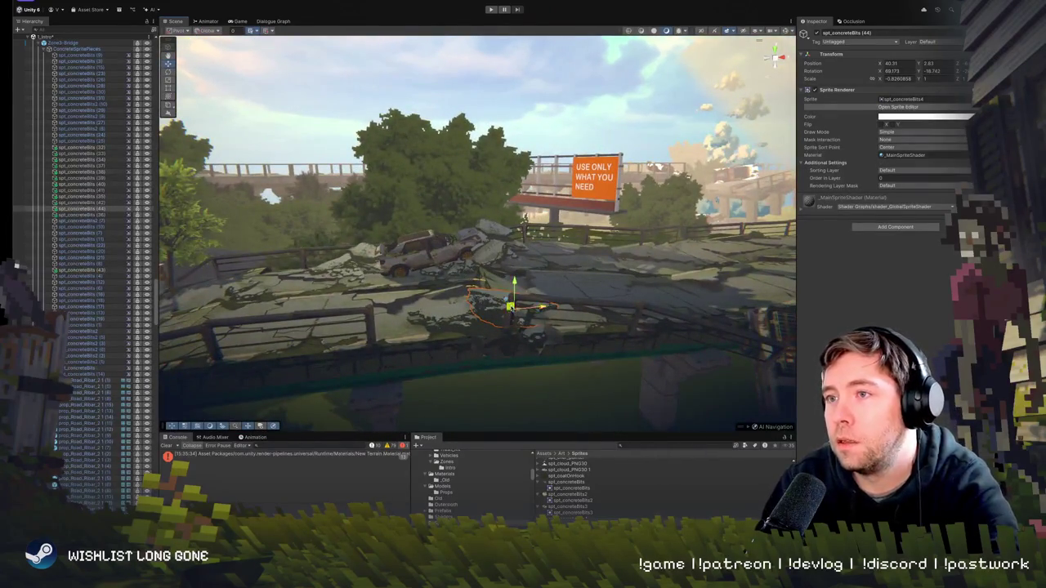
{"action": "mouse_move", "coordinate": [510, 307]}
{"action": "left_mouse_down"}
{"action": "mouse_move", "coordinate": [684, 280]}
{"action": "mouse_move", "coordinate": [679, 304]}
{"action": "mouse_move", "coordinate": [573, 311]}
{"action": "mouse_move", "coordinate": [745, 270]}
{"action": "left_mouse_up"}
Frame the rubble piece, push it right to X about 98–105, and orbit to check it
{"action": "key", "text": "f"}
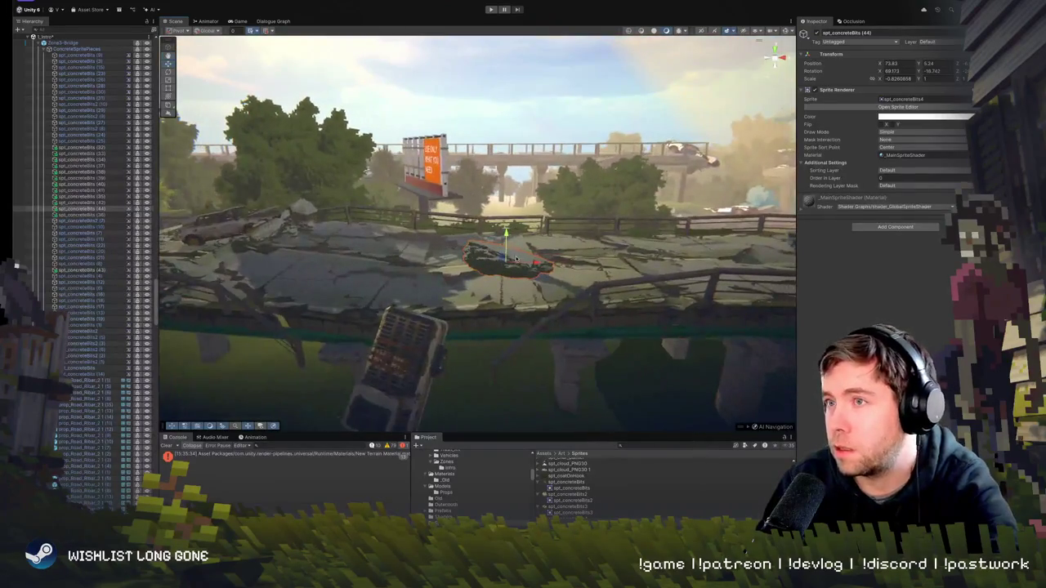
{"action": "mouse_move", "coordinate": [501, 259]}
{"action": "left_mouse_down"}
{"action": "mouse_move", "coordinate": [719, 263]}
{"action": "mouse_move", "coordinate": [748, 280]}
{"action": "left_mouse_up"}
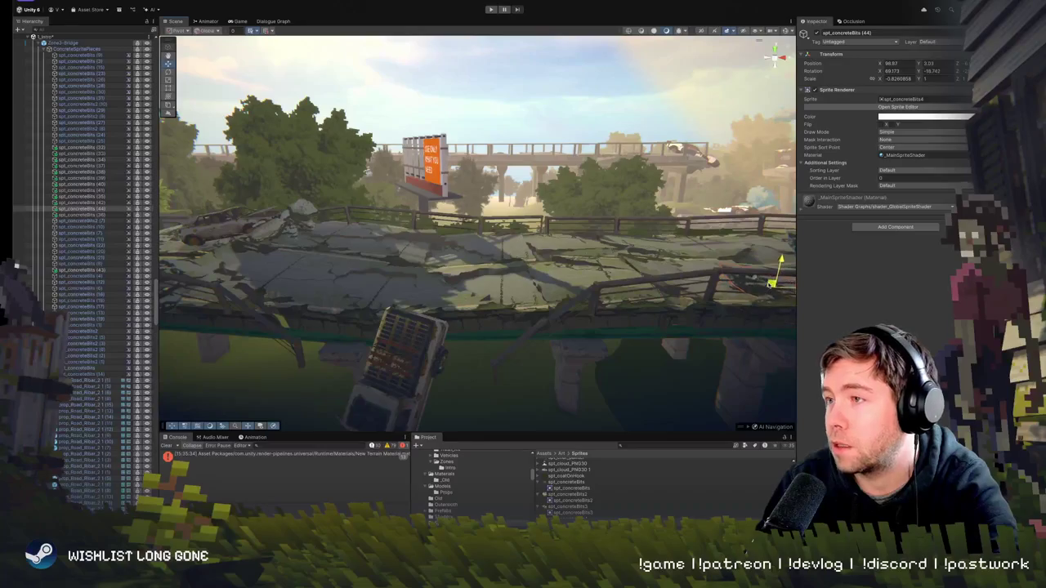
{"action": "mouse_move", "coordinate": [671, 277]}
{"action": "left_mouse_down"}
{"action": "mouse_move", "coordinate": [445, 310]}
{"action": "mouse_move", "coordinate": [490, 274]}
{"action": "mouse_move", "coordinate": [564, 247]}
{"action": "mouse_move", "coordinate": [637, 268]}
{"action": "mouse_move", "coordinate": [578, 275]}
{"action": "mouse_move", "coordinate": [539, 255]}
{"action": "mouse_move", "coordinate": [548, 252]}
{"action": "left_mouse_up"}
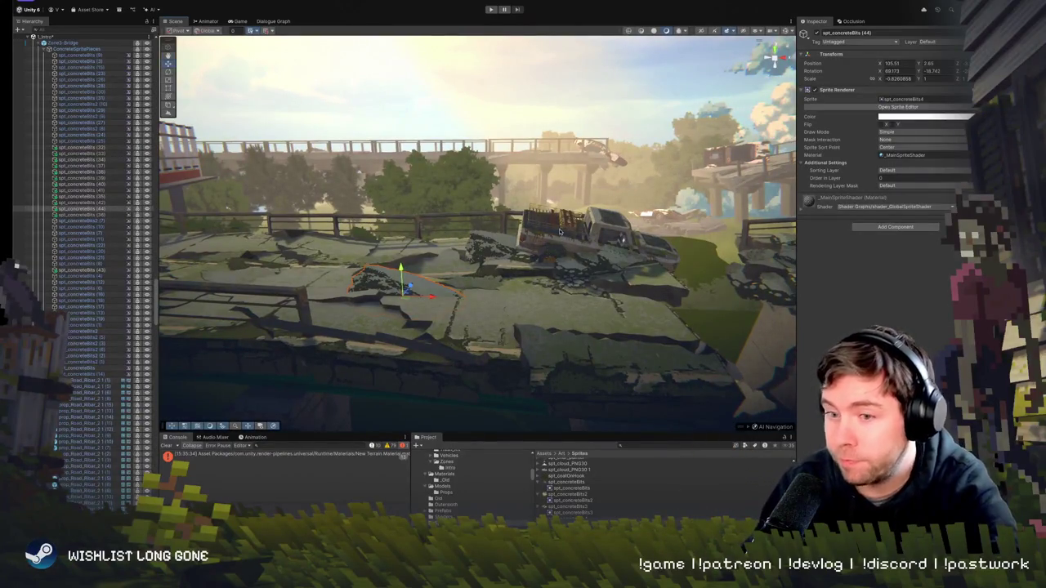
{"action": "left_click_drag", "start_coordinate": [561, 232], "coordinate": [534, 261]}
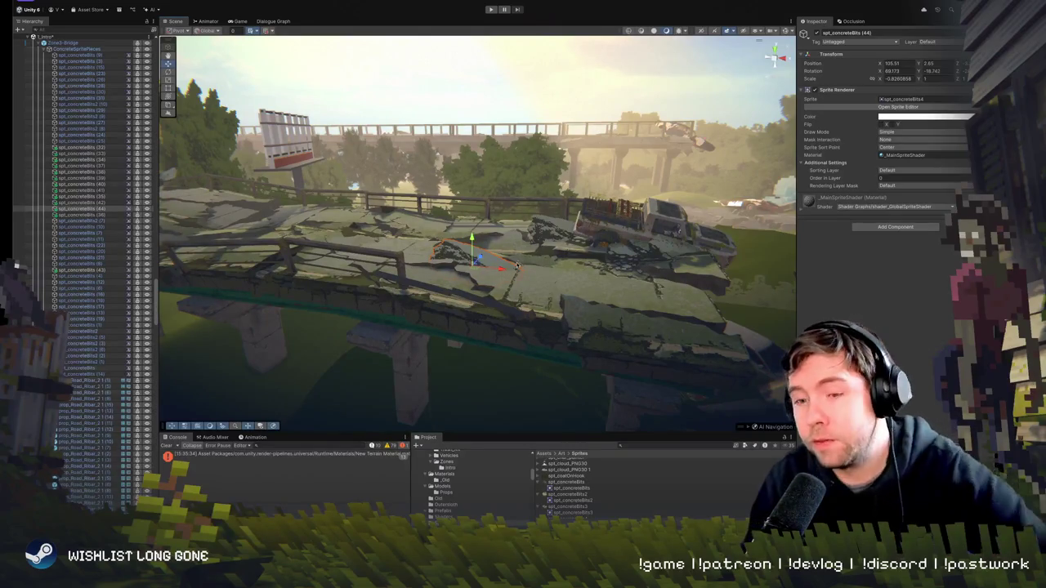
{"action": "scroll", "coordinate": [541, 257], "scroll_direction": "down", "scroll_amount": 3}
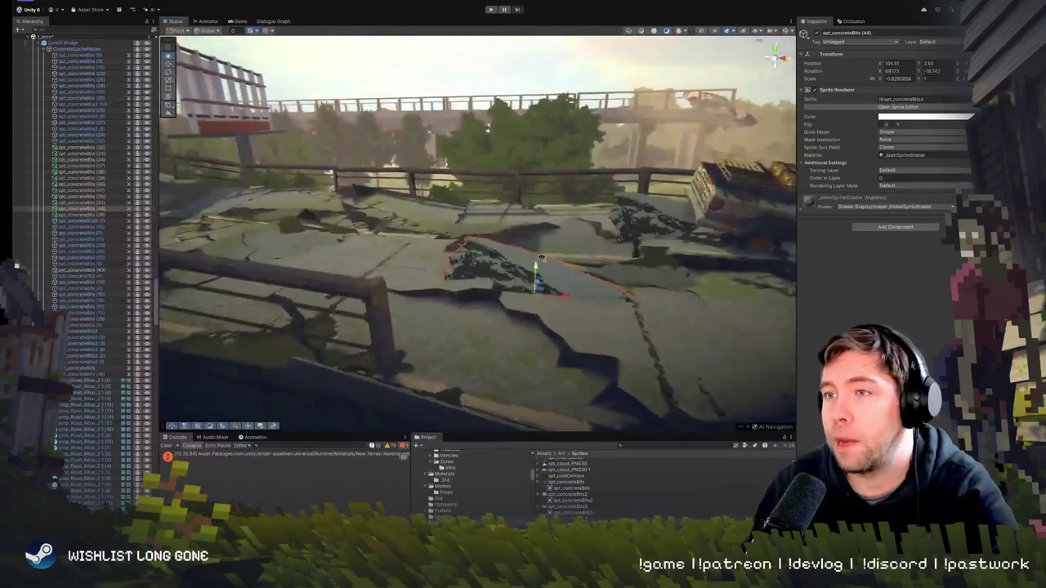
Lower the concrete rubble piece slightly along its Y axis
{"action": "scroll", "coordinate": [541, 258], "scroll_direction": "up", "scroll_amount": 3}
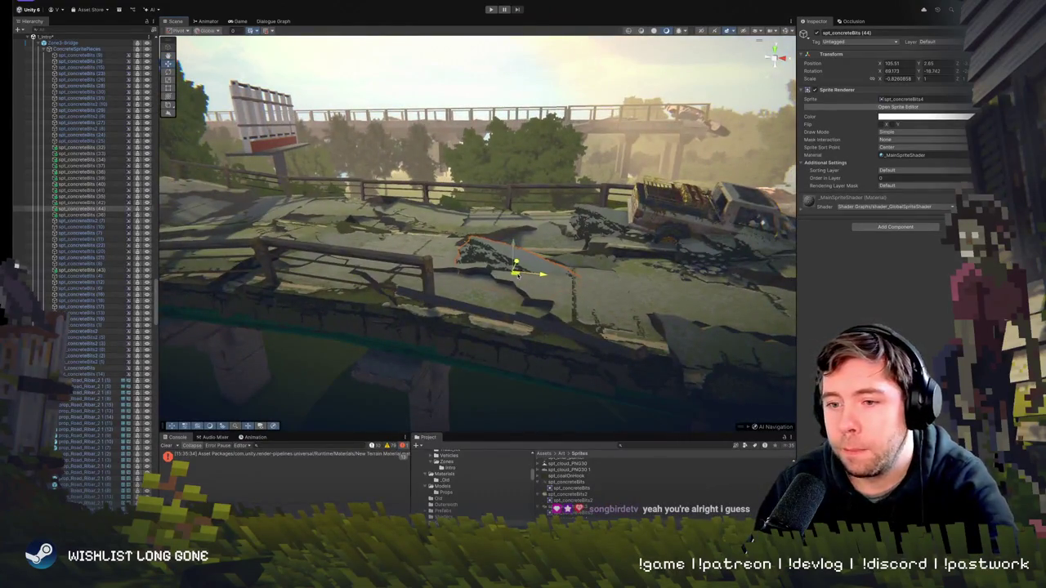
{"action": "left_click_drag", "start_coordinate": [513, 243], "coordinate": [514, 248]}
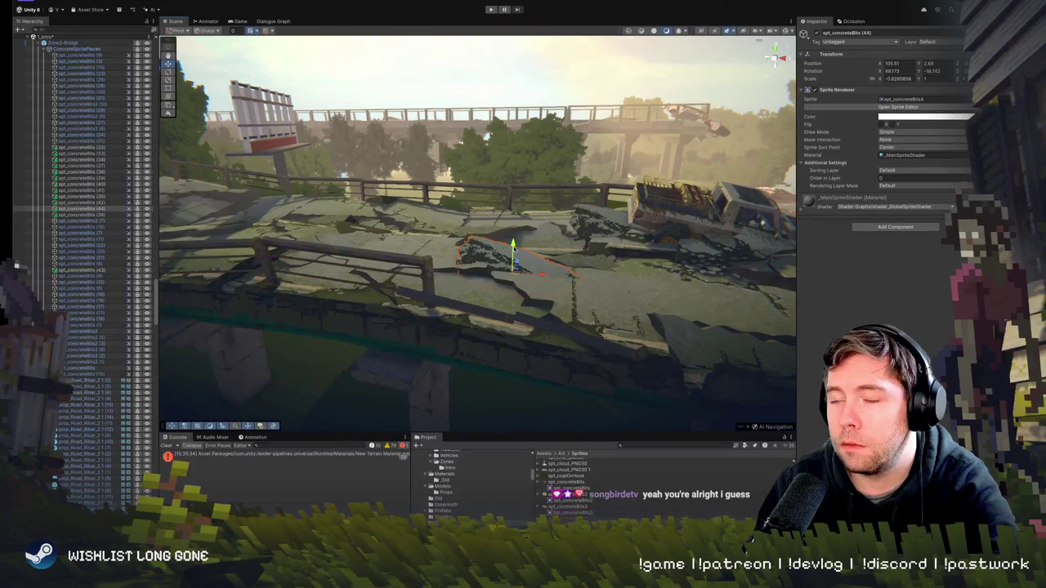
{"action": "scroll", "coordinate": [523, 257], "scroll_direction": "down", "scroll_amount": 3}
{"action": "scroll", "coordinate": [522, 270], "scroll_direction": "up", "scroll_amount": 3}
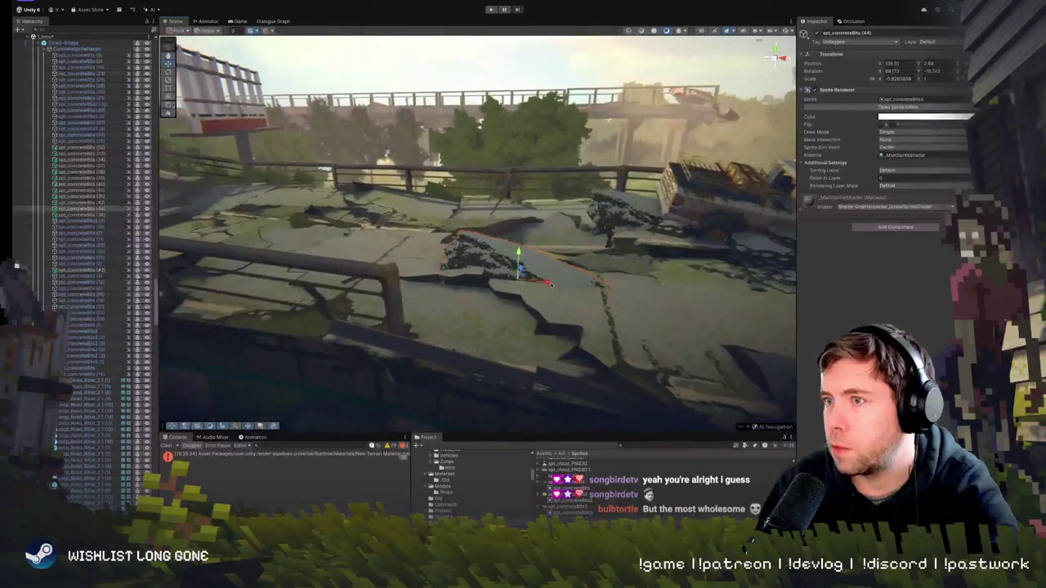
Rotate the piece to a new tilt and nudge it slightly up and left onto the deck
{"action": "key", "text": "e"}
{"action": "mouse_move", "coordinate": [540, 278]}
{"action": "left_mouse_down"}
{"action": "mouse_move", "coordinate": [518, 247]}
{"action": "mouse_move", "coordinate": [507, 261]}
{"action": "mouse_move", "coordinate": [516, 266]}
{"action": "left_mouse_up"}
{"action": "key", "text": "e"}
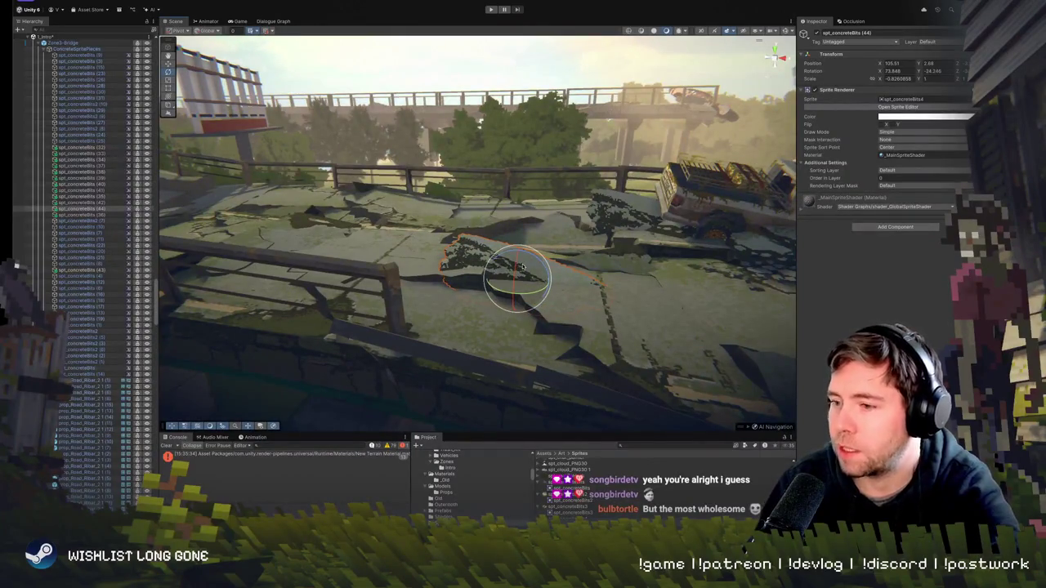
{"action": "key", "text": "w"}
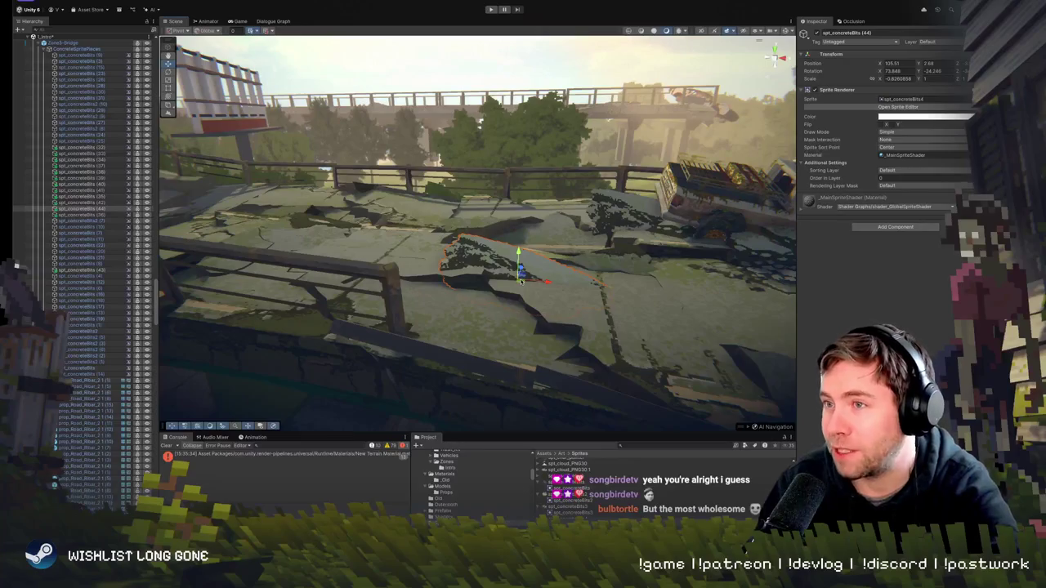
{"action": "left_click_drag", "start_coordinate": [520, 278], "coordinate": [509, 284]}
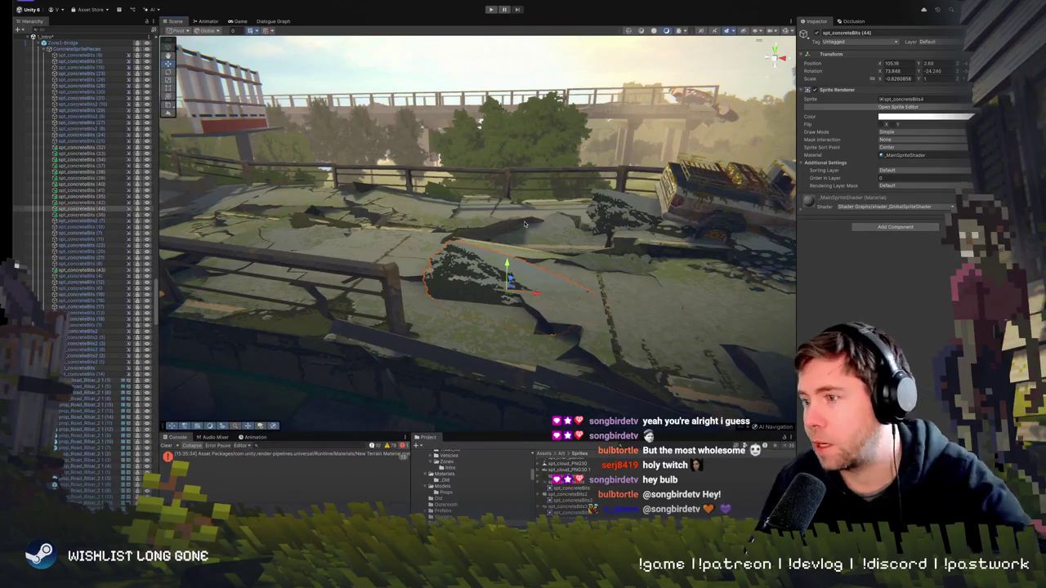
{"action": "scroll", "coordinate": [525, 223], "scroll_direction": "down", "scroll_amount": 5}
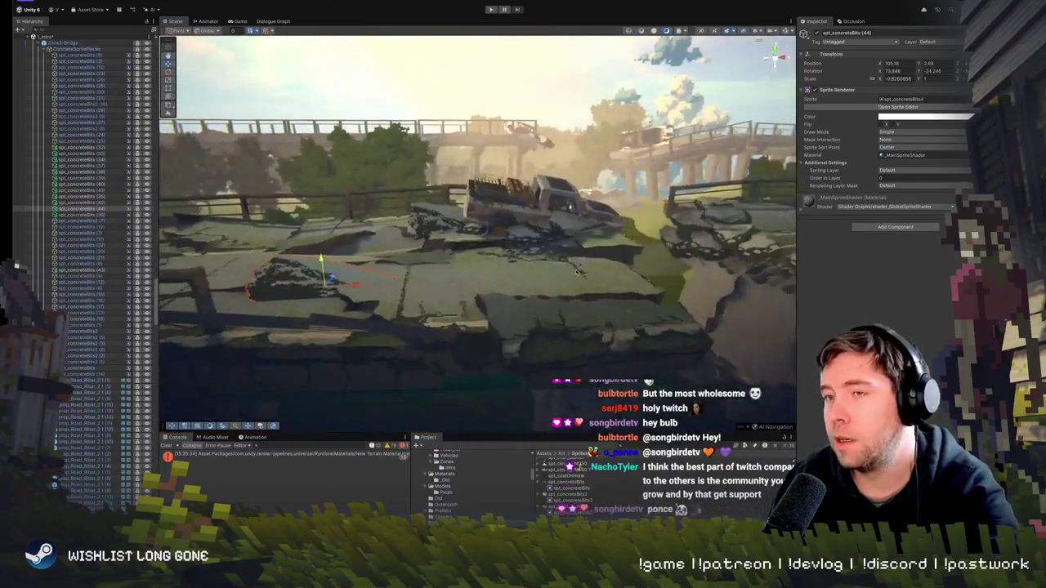
Reselect spt_concreteBits (44) and rotate it to a new angle
{"action": "left_click", "coordinate": [502, 264]}
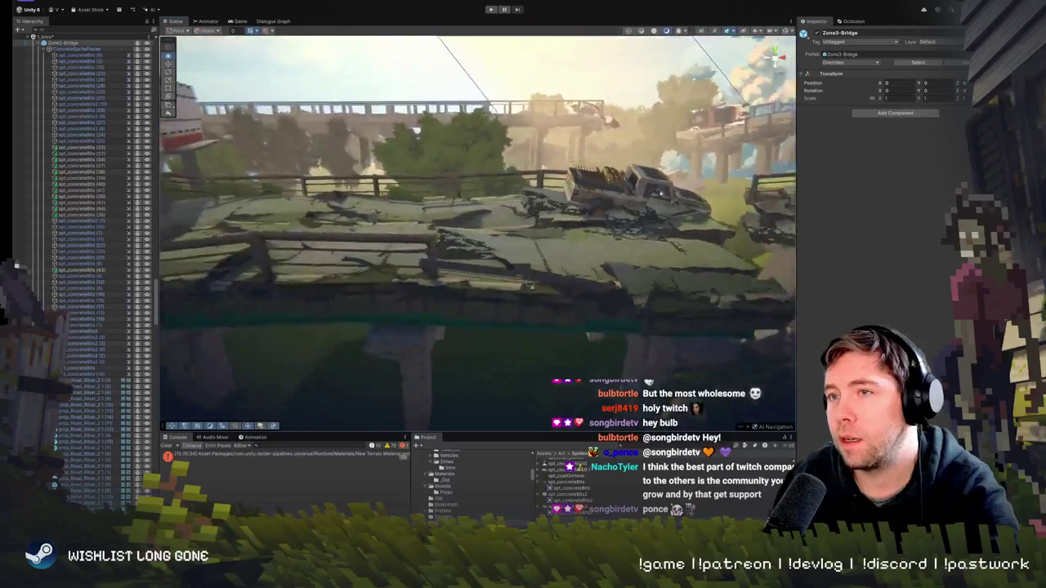
{"action": "left_click", "coordinate": [501, 264]}
{"action": "key", "text": "e"}
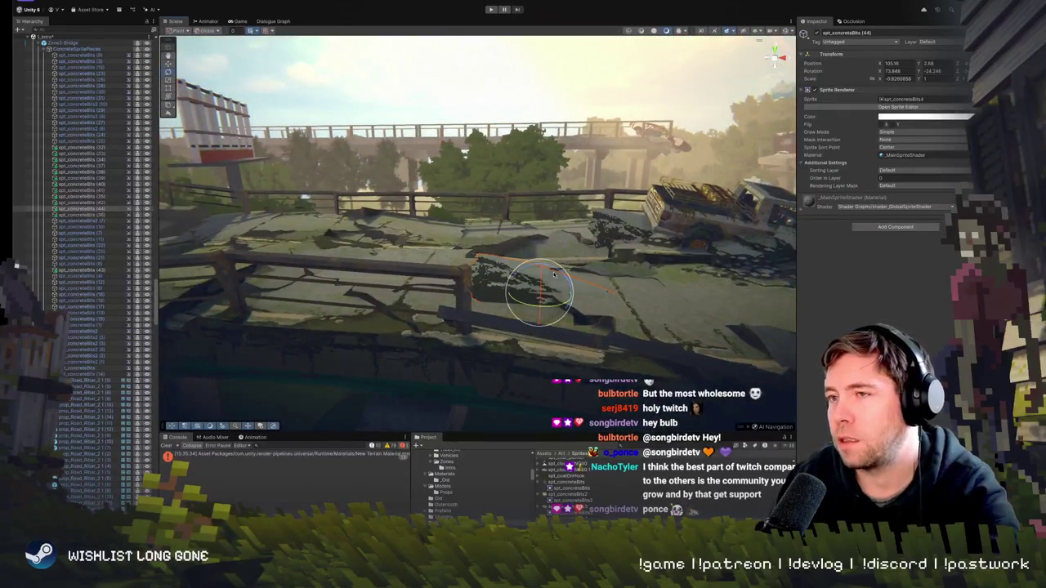
{"action": "mouse_move", "coordinate": [552, 272]}
{"action": "left_mouse_down"}
{"action": "mouse_move", "coordinate": [583, 287]}
{"action": "mouse_move", "coordinate": [546, 273]}
{"action": "left_mouse_up"}
{"action": "left_click", "coordinate": [559, 275]}
{"action": "left_click", "coordinate": [533, 272]}
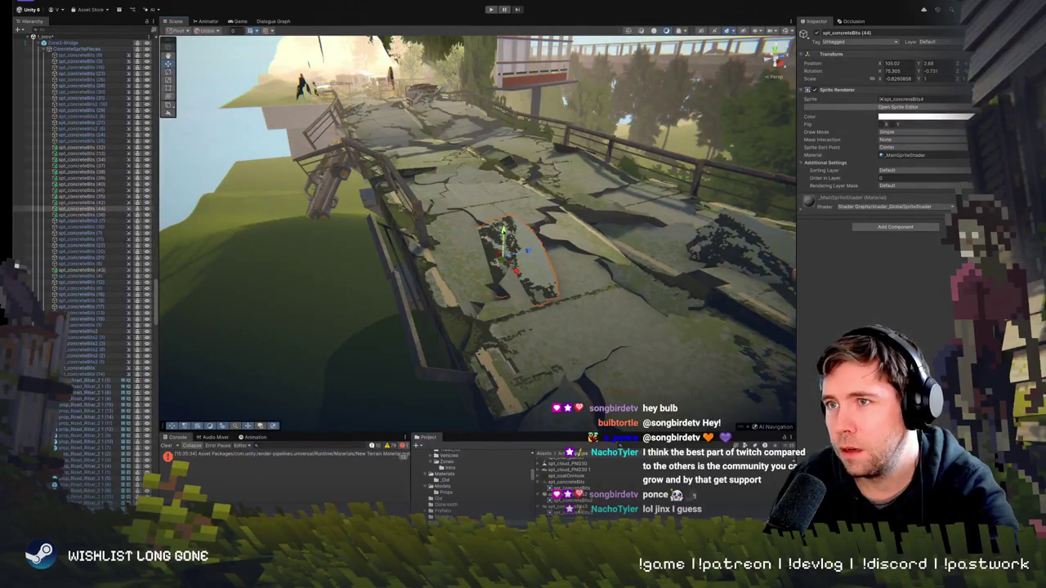
Sink the piece slightly lower so it sits flatter, then duplicate it
{"action": "mouse_move", "coordinate": [503, 231]}
{"action": "left_mouse_down"}
{"action": "mouse_move", "coordinate": [566, 235]}
{"action": "mouse_move", "coordinate": [617, 190]}
{"action": "mouse_move", "coordinate": [619, 164]}
{"action": "mouse_move", "coordinate": [614, 184]}
{"action": "mouse_move", "coordinate": [531, 245]}
{"action": "left_mouse_up"}
{"action": "left_click", "coordinate": [466, 282]}
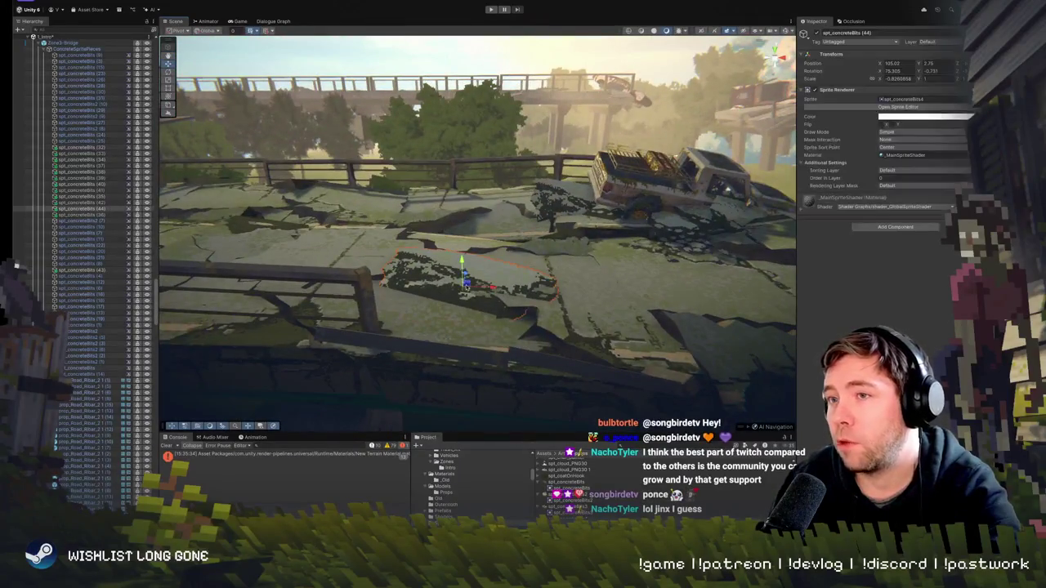
{"action": "mouse_move", "coordinate": [461, 270]}
{"action": "left_mouse_down"}
{"action": "mouse_move", "coordinate": [481, 270]}
{"action": "mouse_move", "coordinate": [462, 270]}
{"action": "mouse_move", "coordinate": [479, 285]}
{"action": "mouse_move", "coordinate": [490, 346]}
{"action": "mouse_move", "coordinate": [472, 277]}
{"action": "left_mouse_up"}
{"action": "key", "text": "e"}
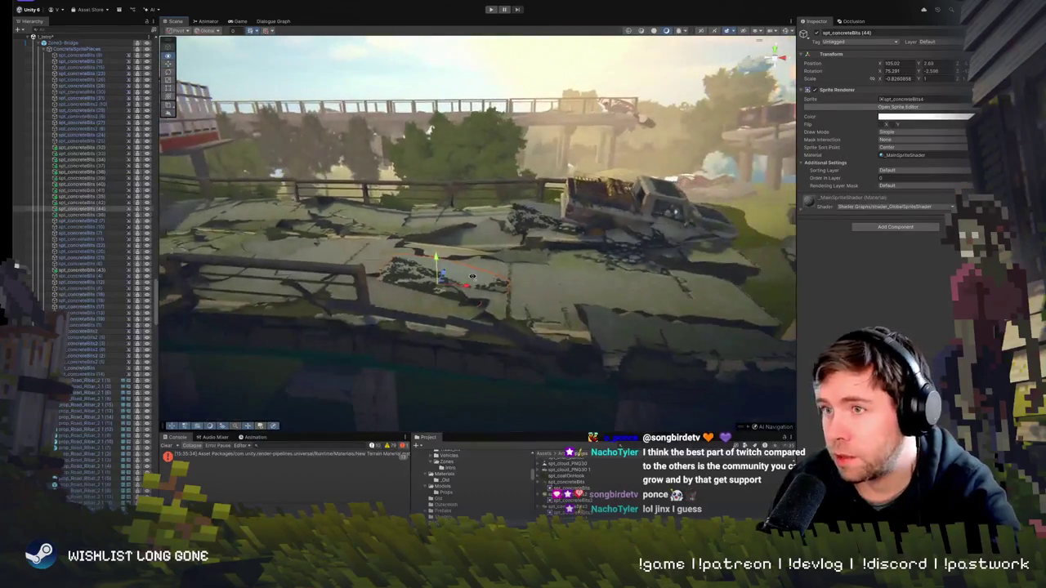
{"action": "key", "text": "ctrl+d"}
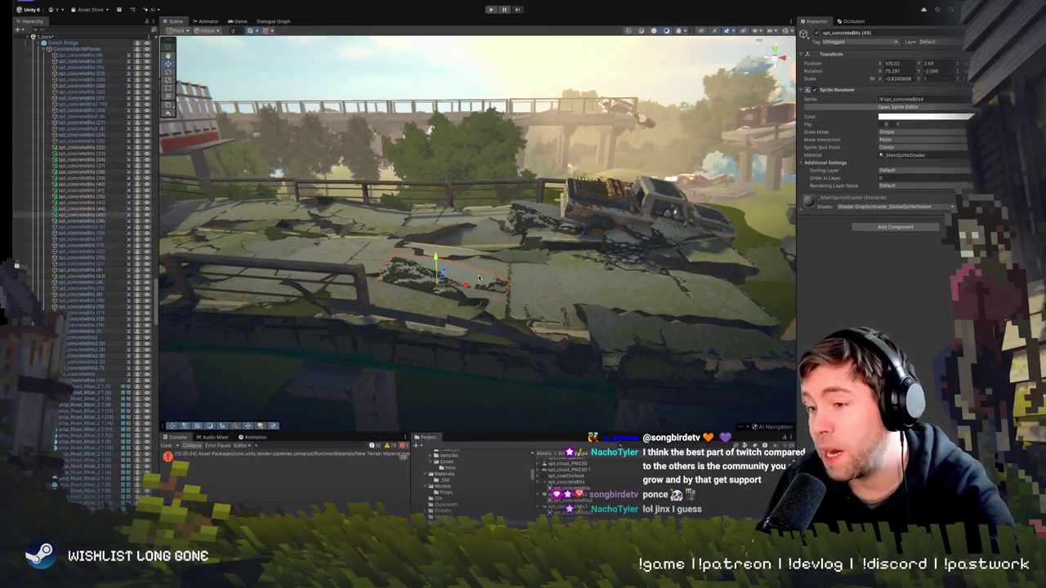
Move the duplicate left along the bridge and raise it back to deck height
{"action": "mouse_move", "coordinate": [436, 278]}
{"action": "left_mouse_down"}
{"action": "mouse_move", "coordinate": [263, 241]}
{"action": "mouse_move", "coordinate": [245, 253]}
{"action": "mouse_move", "coordinate": [255, 266]}
{"action": "mouse_move", "coordinate": [531, 274]}
{"action": "mouse_move", "coordinate": [459, 255]}
{"action": "mouse_move", "coordinate": [449, 239]}
{"action": "mouse_move", "coordinate": [490, 264]}
{"action": "mouse_move", "coordinate": [449, 263]}
{"action": "left_mouse_up"}
{"action": "key", "text": "w"}
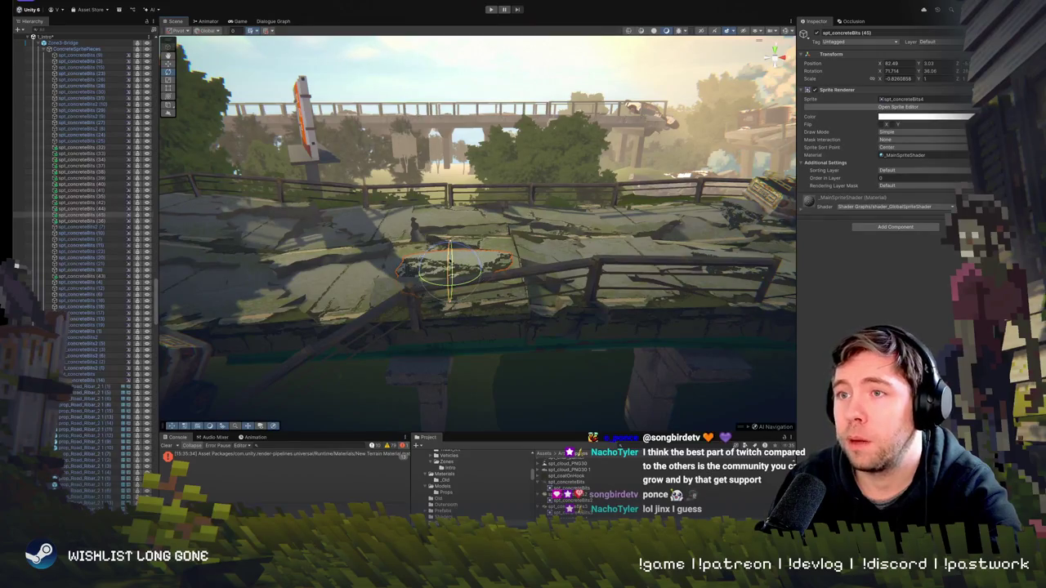
{"action": "left_click_drag", "start_coordinate": [449, 249], "coordinate": [449, 249]}
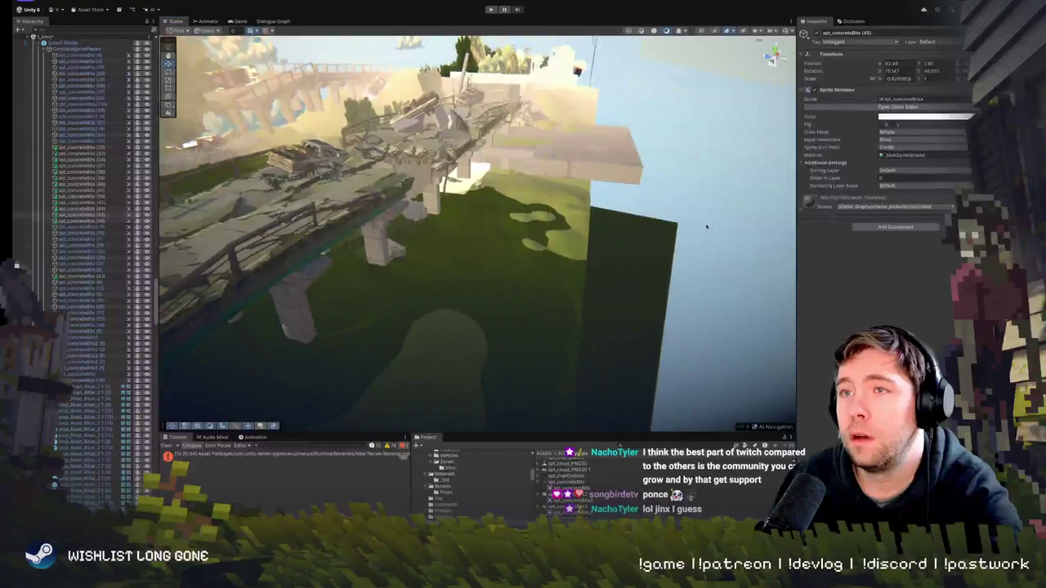
{"action": "left_click", "coordinate": [450, 183]}
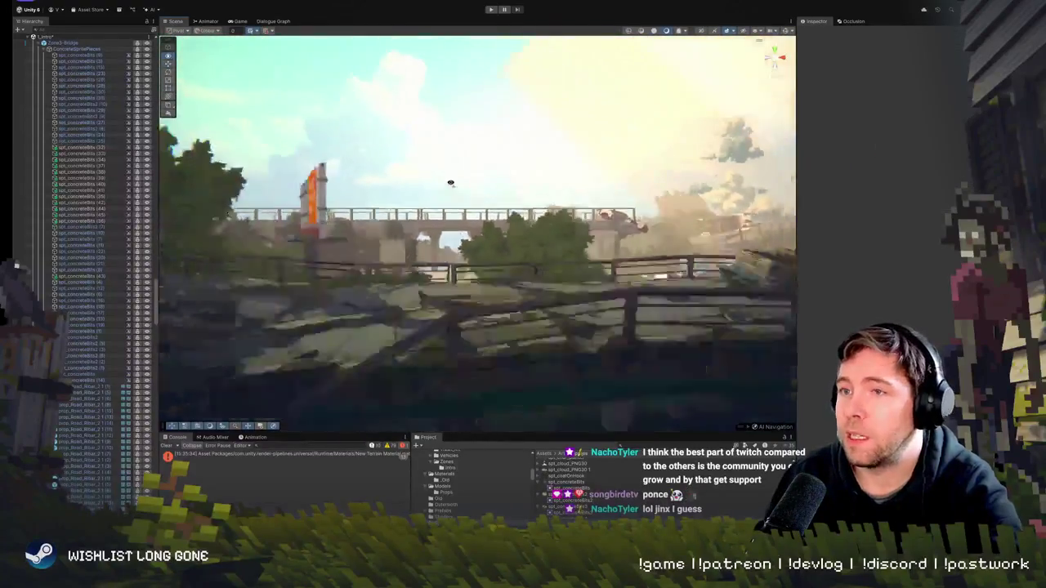
{"action": "mouse_move", "coordinate": [450, 183]}
{"action": "left_mouse_down"}
{"action": "mouse_move", "coordinate": [434, 183]}
{"action": "mouse_move", "coordinate": [440, 196]}
{"action": "mouse_move", "coordinate": [455, 192]}
{"action": "left_mouse_up"}
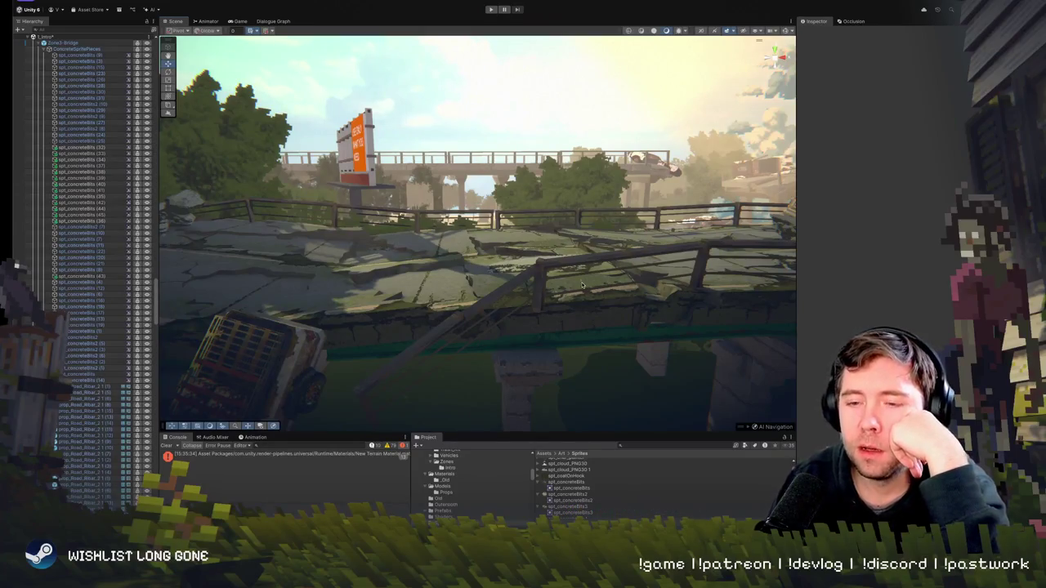
Shift spt_concreteBits (45) further left, rotate it to about 78°, 41°, and settle it on a slab
{"action": "left_click", "coordinate": [539, 272]}
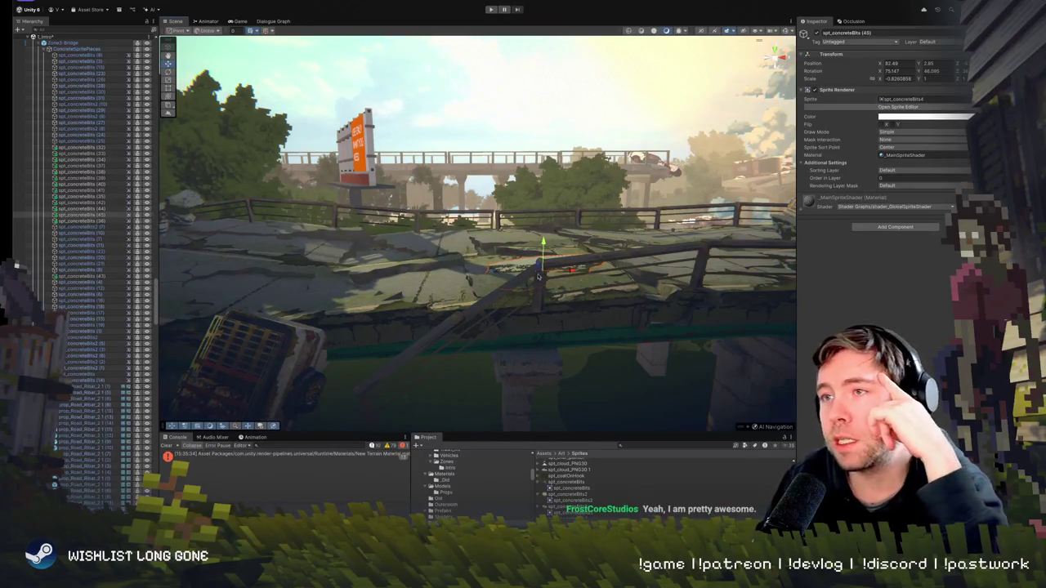
{"action": "mouse_move", "coordinate": [539, 272]}
{"action": "left_mouse_down"}
{"action": "mouse_move", "coordinate": [464, 272]}
{"action": "mouse_move", "coordinate": [434, 253]}
{"action": "left_mouse_up"}
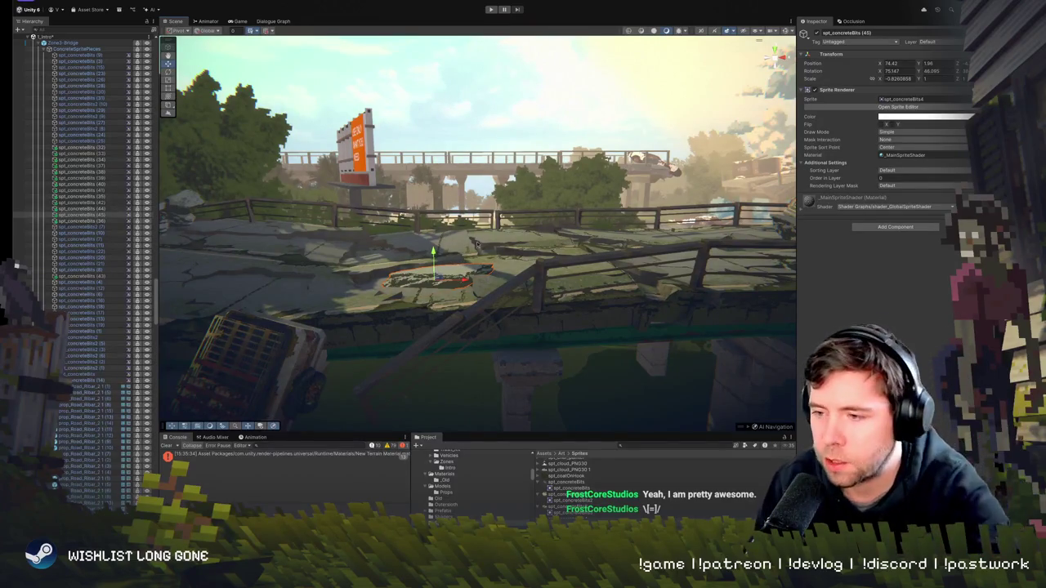
{"action": "key", "text": "f"}
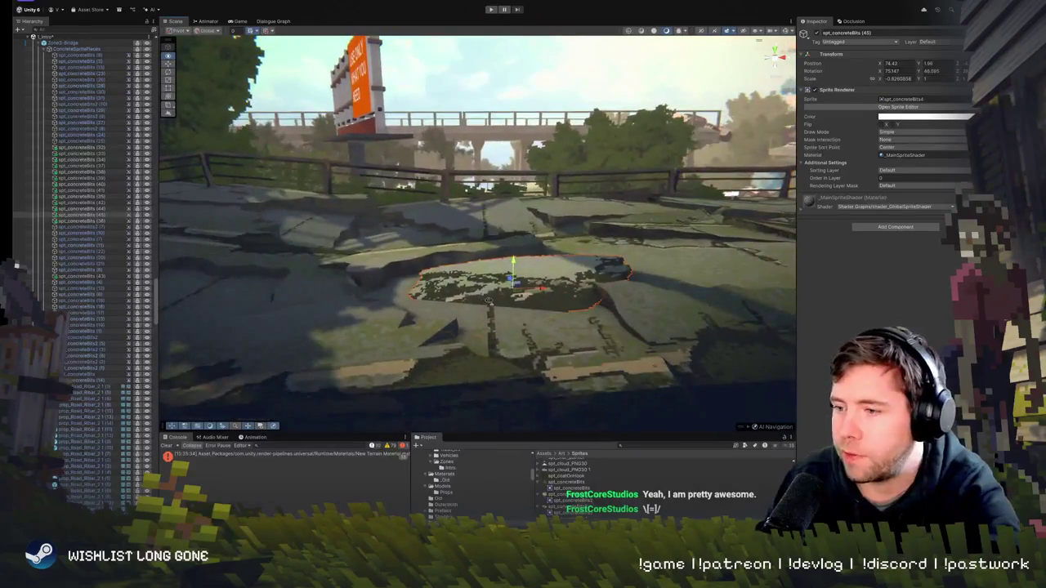
{"action": "key", "text": "e"}
{"action": "left_click_drag", "start_coordinate": [536, 267], "coordinate": [527, 274]}
{"action": "key", "text": "w"}
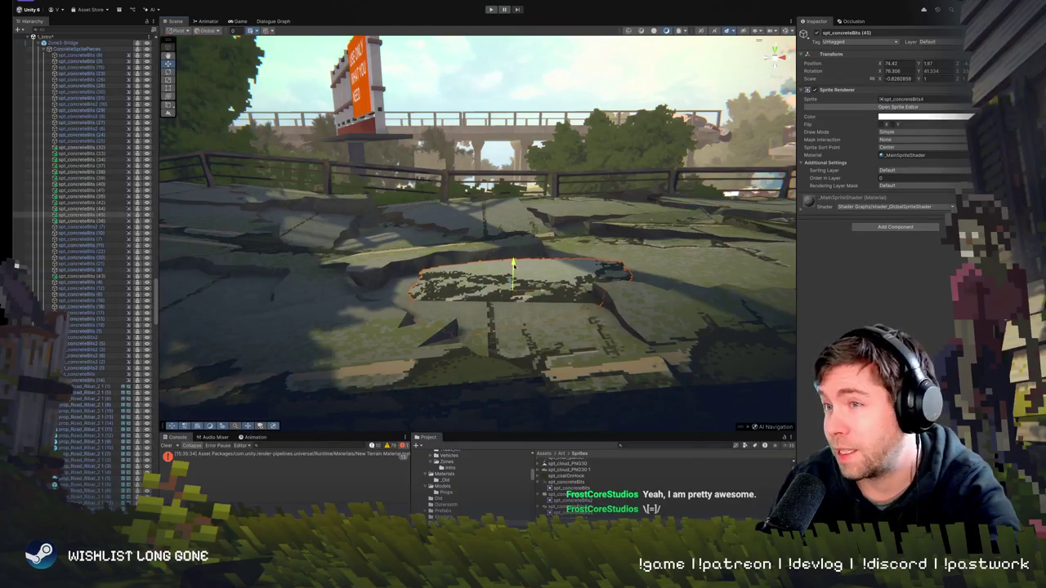
{"action": "left_click_drag", "start_coordinate": [515, 267], "coordinate": [514, 271]}
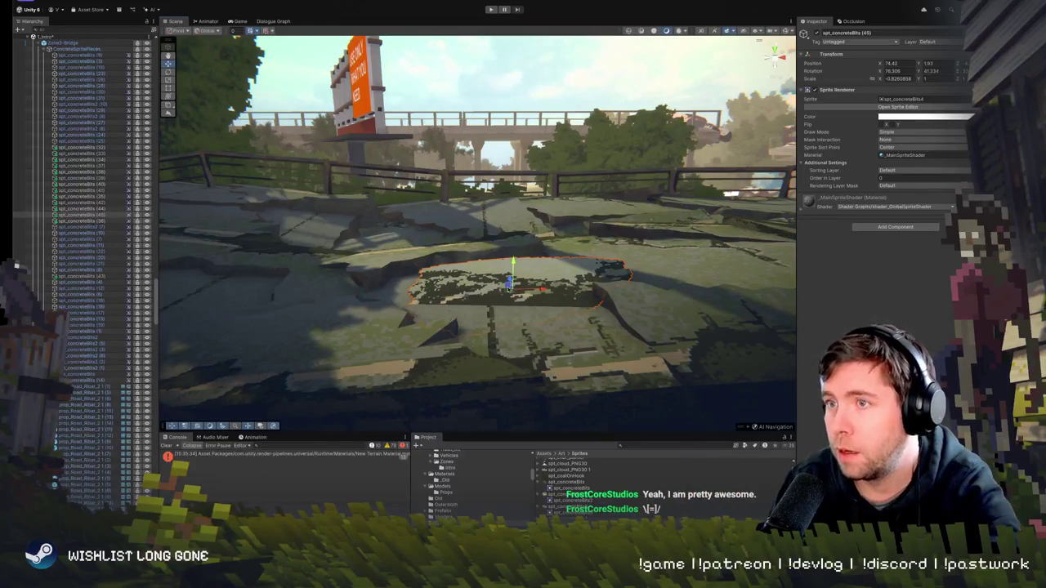
{"action": "left_click_drag", "start_coordinate": [508, 283], "coordinate": [517, 282]}
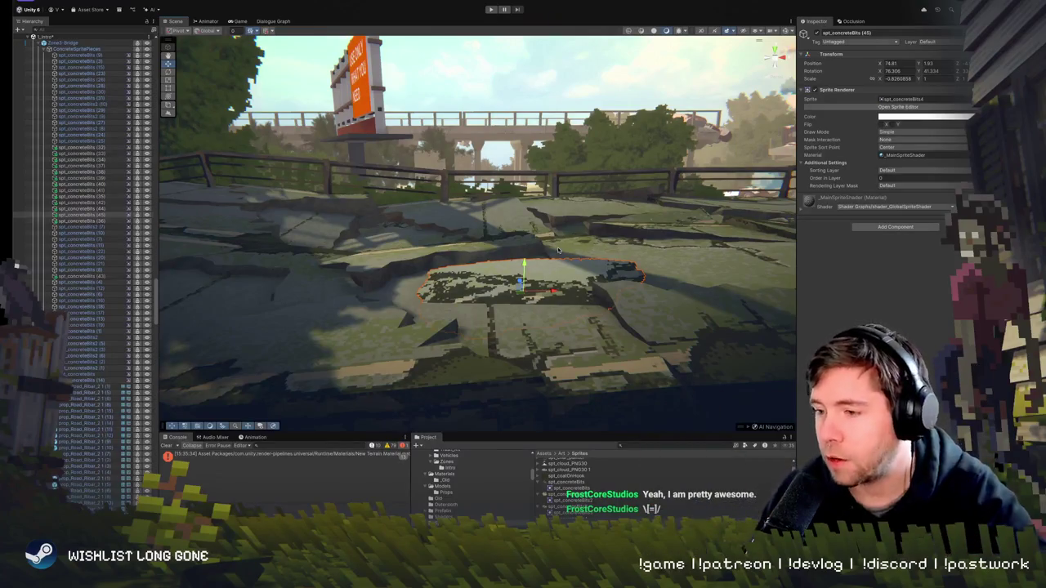
Tilt the concrete piece to match the road surface of the bridge
{"action": "mouse_move", "coordinate": [565, 247]}
{"action": "left_mouse_down"}
{"action": "mouse_move", "coordinate": [522, 279]}
{"action": "mouse_move", "coordinate": [463, 302]}
{"action": "mouse_move", "coordinate": [479, 304]}
{"action": "mouse_move", "coordinate": [449, 288]}
{"action": "left_mouse_up"}
{"action": "key", "text": "e"}
{"action": "key", "text": "w"}
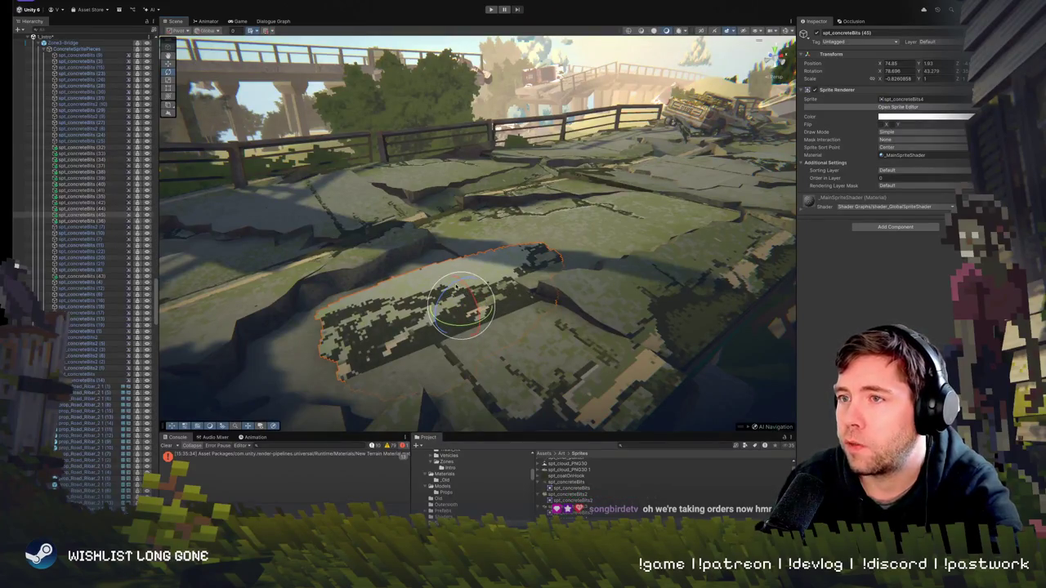
{"action": "mouse_move", "coordinate": [456, 284]}
{"action": "left_mouse_down"}
{"action": "mouse_move", "coordinate": [467, 309]}
{"action": "mouse_move", "coordinate": [466, 282]}
{"action": "mouse_move", "coordinate": [480, 299]}
{"action": "mouse_move", "coordinate": [639, 307]}
{"action": "mouse_move", "coordinate": [462, 256]}
{"action": "mouse_move", "coordinate": [491, 220]}
{"action": "mouse_move", "coordinate": [473, 300]}
{"action": "left_mouse_up"}
Raise the concrete decal on the road slightly and adjust its rotation, then deselect it
{"action": "left_click", "coordinate": [481, 302]}
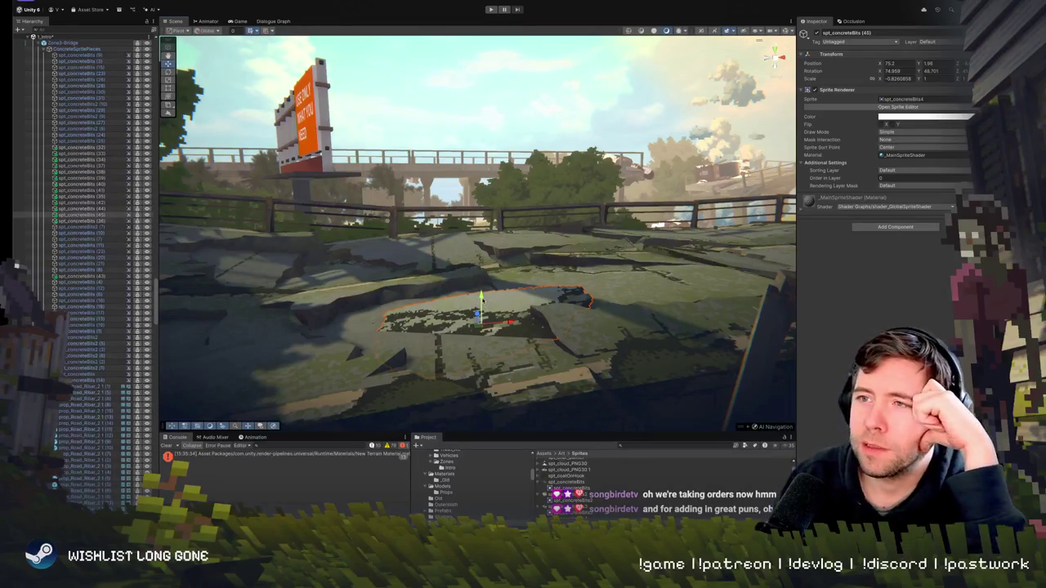
{"action": "mouse_move", "coordinate": [482, 300]}
{"action": "left_mouse_down"}
{"action": "mouse_move", "coordinate": [409, 303]}
{"action": "mouse_move", "coordinate": [433, 282]}
{"action": "mouse_move", "coordinate": [408, 299]}
{"action": "mouse_move", "coordinate": [406, 278]}
{"action": "mouse_move", "coordinate": [439, 305]}
{"action": "mouse_move", "coordinate": [430, 318]}
{"action": "mouse_move", "coordinate": [357, 348]}
{"action": "left_mouse_up"}
{"action": "key", "text": "e"}
{"action": "key", "text": "w"}
{"action": "left_click", "coordinate": [438, 305]}
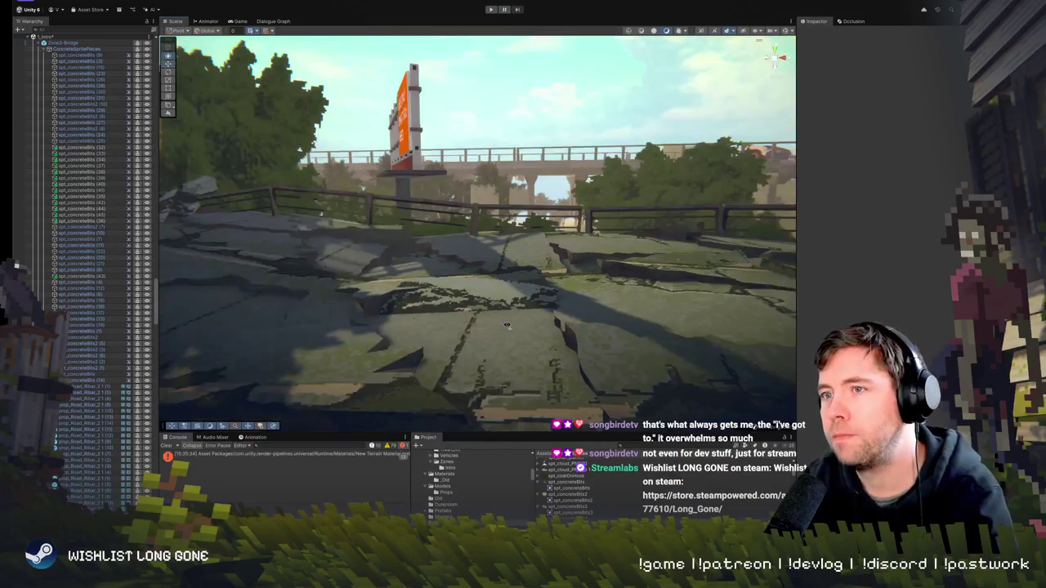
Rotate the spt_concreteBits (45) patch slightly and shift it to the right
{"action": "left_click", "coordinate": [531, 349]}
{"action": "key", "text": "f"}
{"action": "key", "text": "e"}
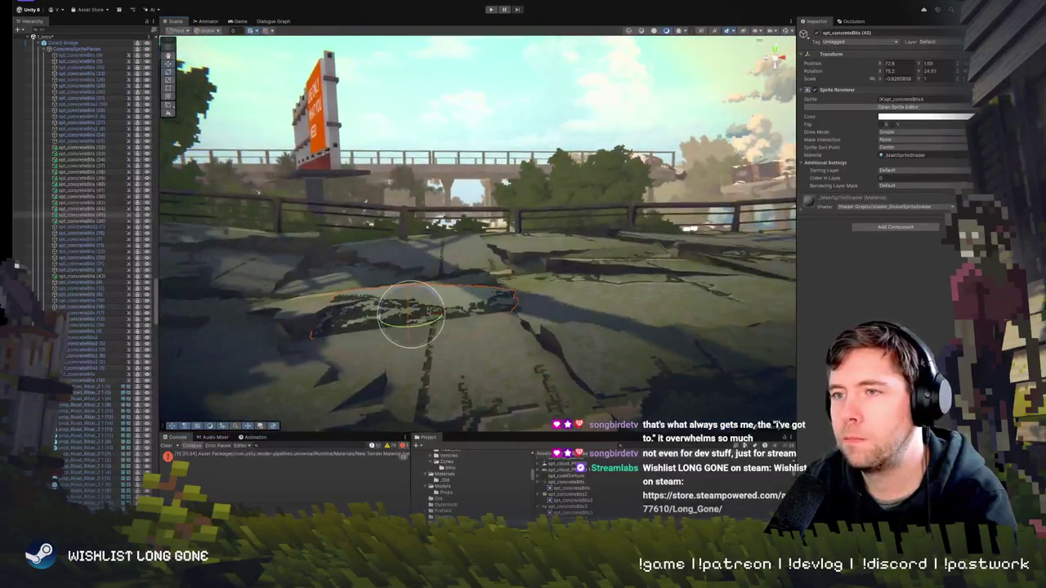
{"action": "left_click_drag", "start_coordinate": [429, 299], "coordinate": [425, 292]}
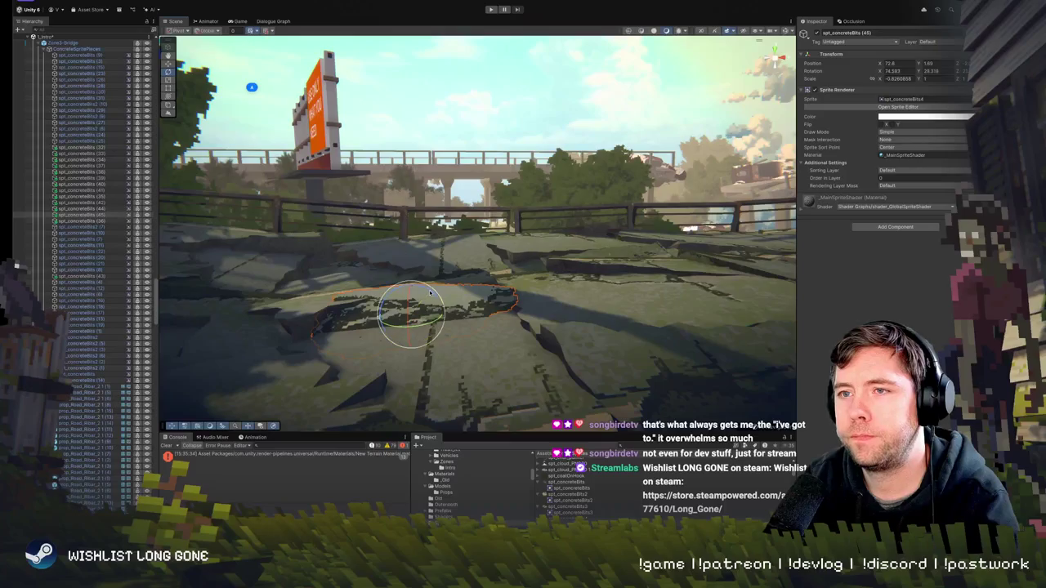
{"action": "key", "text": "w"}
{"action": "left_click_drag", "start_coordinate": [412, 308], "coordinate": [438, 303]}
Frame the Zone3-Bridge group, reselect a concrete patch on the deck, and enter Play mode
{"action": "right_click", "coordinate": [600, 324]}
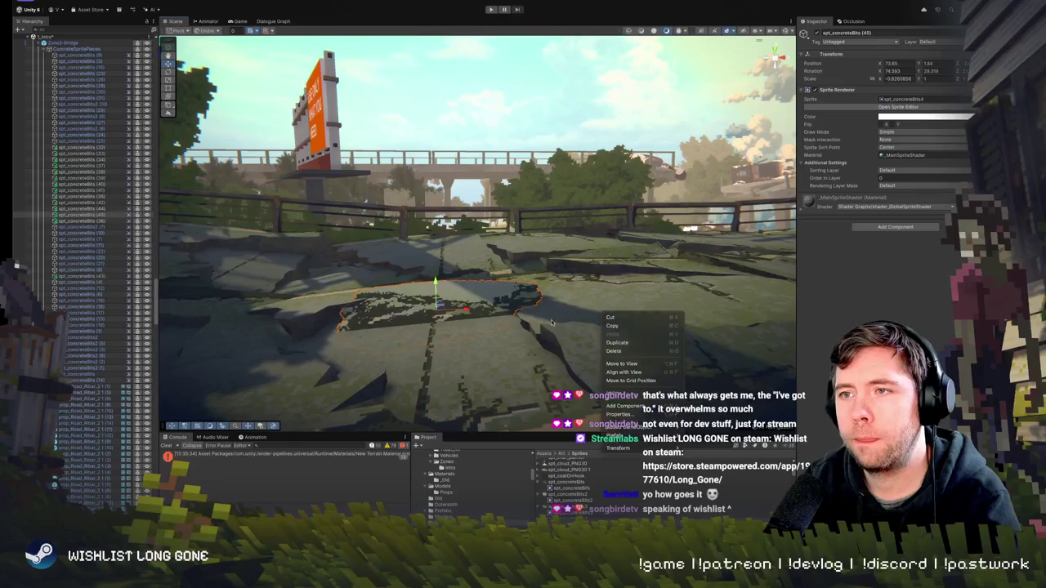
{"action": "left_click", "coordinate": [621, 359]}
{"action": "key", "text": "f"}
{"action": "mouse_move", "coordinate": [445, 343]}
{"action": "left_mouse_down"}
{"action": "mouse_move", "coordinate": [380, 307]}
{"action": "mouse_move", "coordinate": [398, 324]}
{"action": "mouse_move", "coordinate": [482, 348]}
{"action": "mouse_move", "coordinate": [419, 330]}
{"action": "mouse_move", "coordinate": [553, 333]}
{"action": "left_mouse_up"}
{"action": "left_click", "coordinate": [486, 349]}
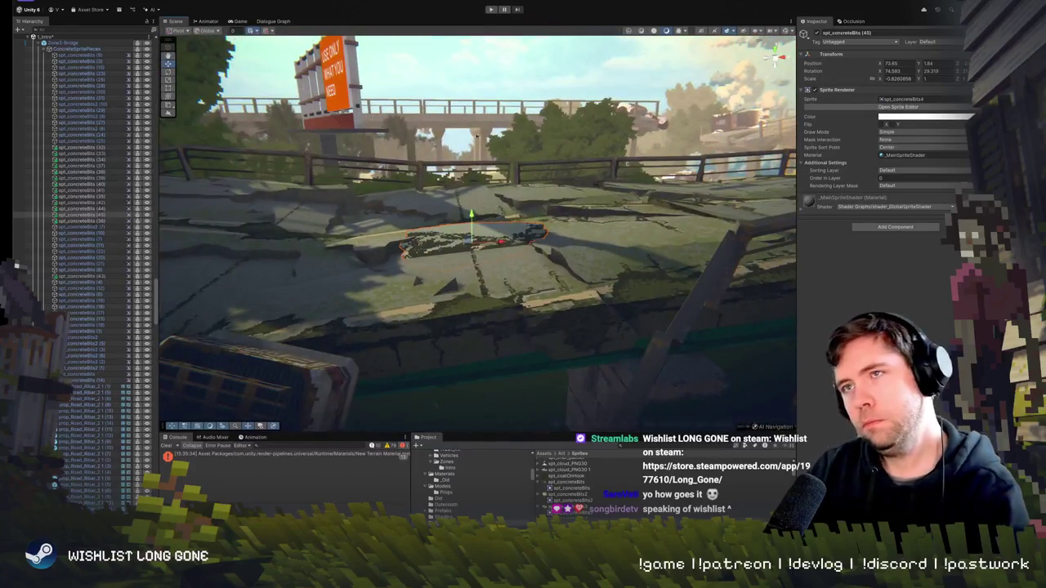
{"action": "left_click", "coordinate": [491, 9]}
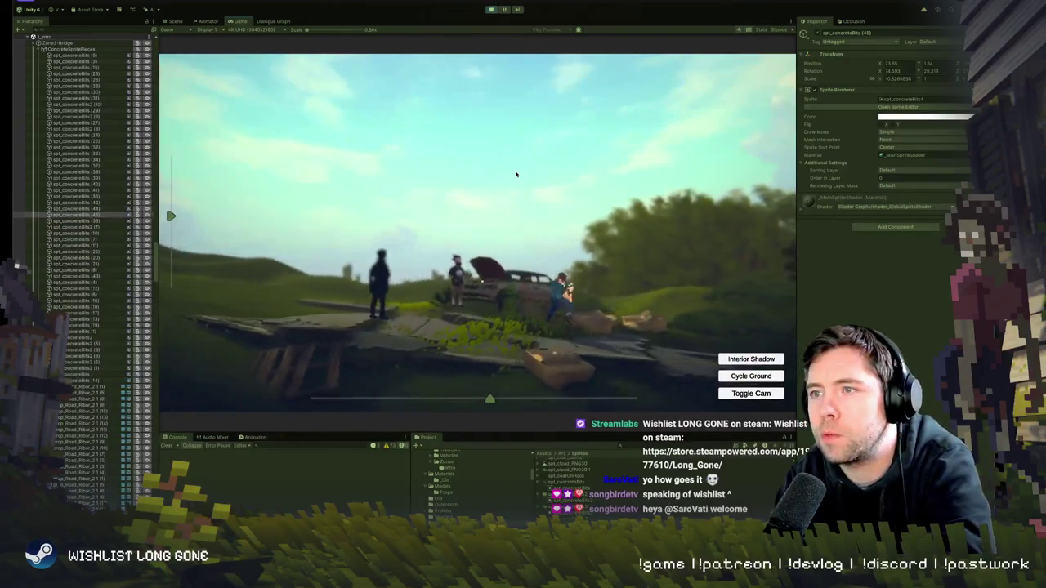
Walk the character right in-game, then stop Play mode and return to the Scene view
{"action": "key", "text": "d"}
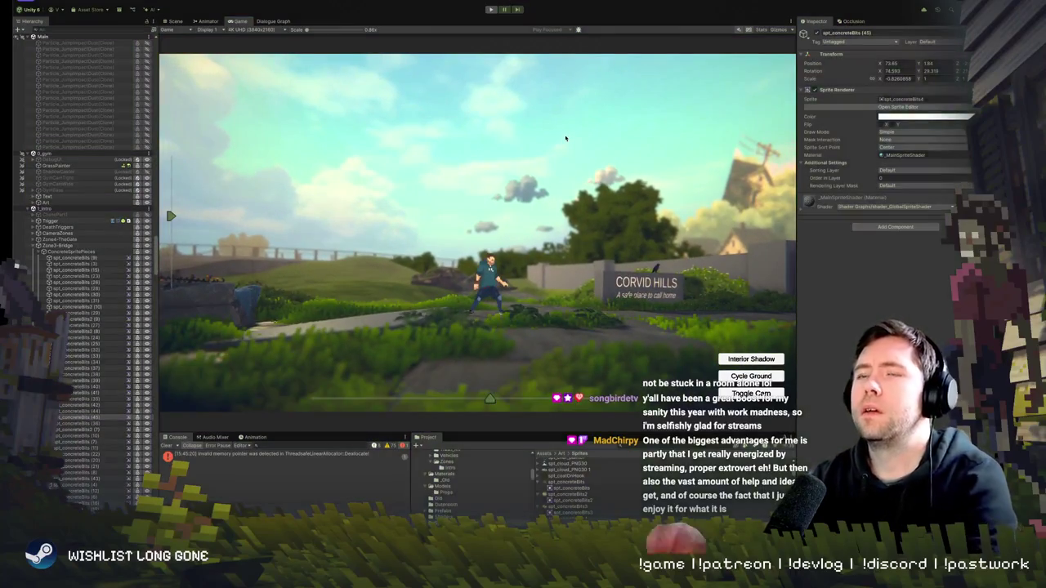
{"action": "key", "text": "ctrl+1"}
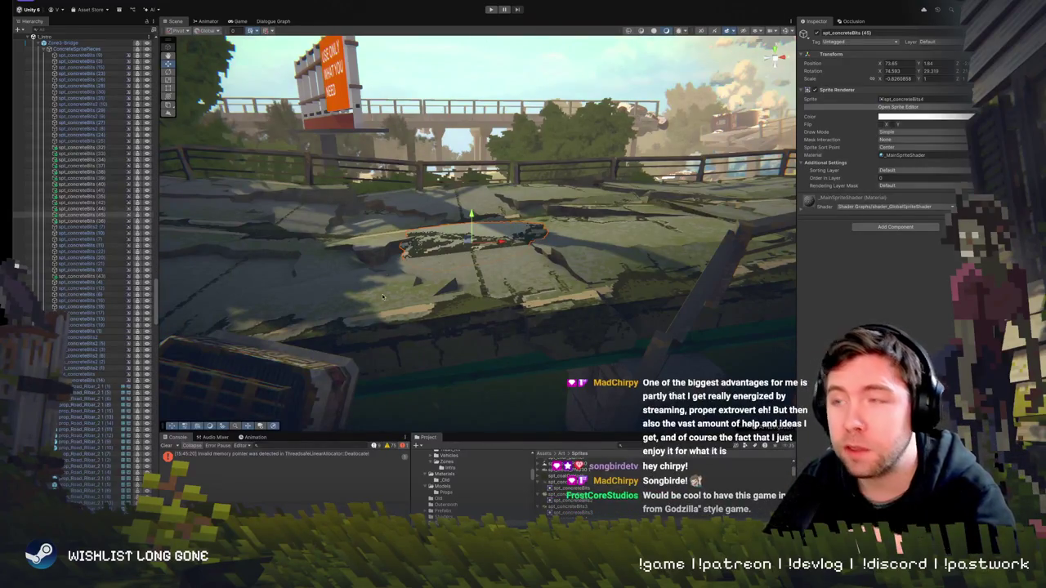
Rotate the concrete patch to line up with the road, then select a concrete sprite near the railing
{"action": "mouse_move", "coordinate": [457, 204]}
{"action": "left_mouse_down"}
{"action": "mouse_move", "coordinate": [439, 202]}
{"action": "mouse_move", "coordinate": [467, 209]}
{"action": "mouse_move", "coordinate": [470, 241]}
{"action": "mouse_move", "coordinate": [466, 231]}
{"action": "left_mouse_up"}
{"action": "key", "text": "e"}
{"action": "key", "text": "w"}
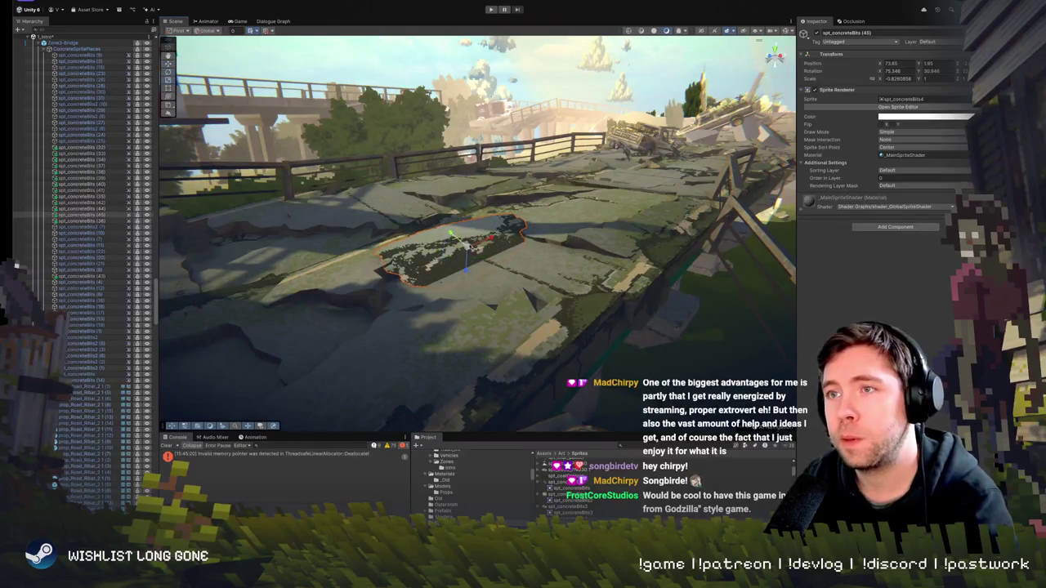
{"action": "mouse_move", "coordinate": [450, 234]}
{"action": "left_mouse_down"}
{"action": "mouse_move", "coordinate": [679, 256]}
{"action": "mouse_move", "coordinate": [495, 285]}
{"action": "mouse_move", "coordinate": [488, 257]}
{"action": "left_mouse_up"}
{"action": "left_click", "coordinate": [492, 286]}
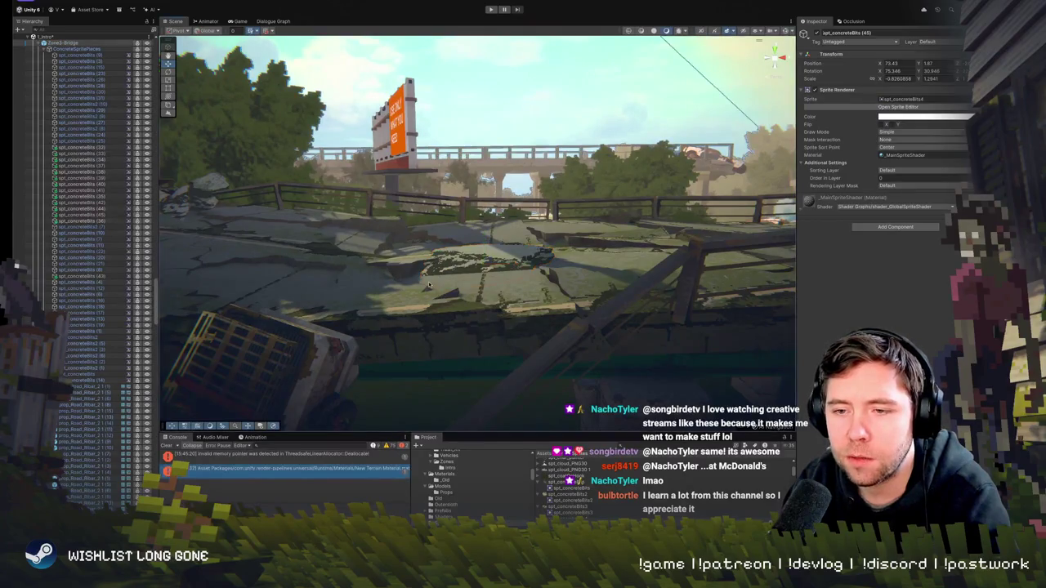
Select Road_Fragments.008 and orbit around it to inspect the road piece
{"action": "left_click", "coordinate": [414, 291]}
{"action": "mouse_move", "coordinate": [398, 321]}
{"action": "left_mouse_down"}
{"action": "mouse_move", "coordinate": [425, 311]}
{"action": "mouse_move", "coordinate": [384, 323]}
{"action": "mouse_move", "coordinate": [406, 317]}
{"action": "left_mouse_up"}
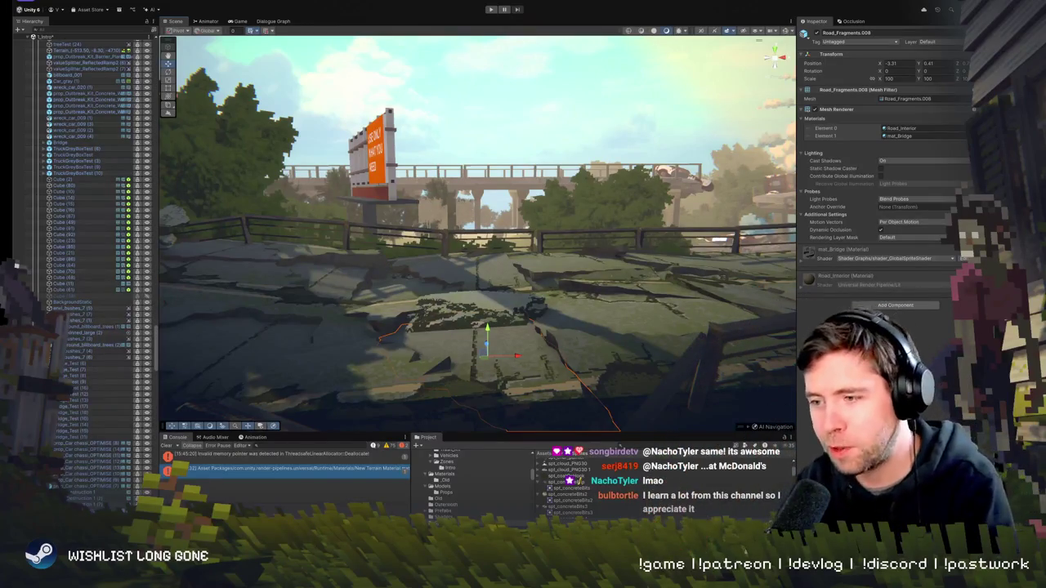
{"action": "scroll", "coordinate": [585, 304], "scroll_direction": "up", "scroll_amount": 5}
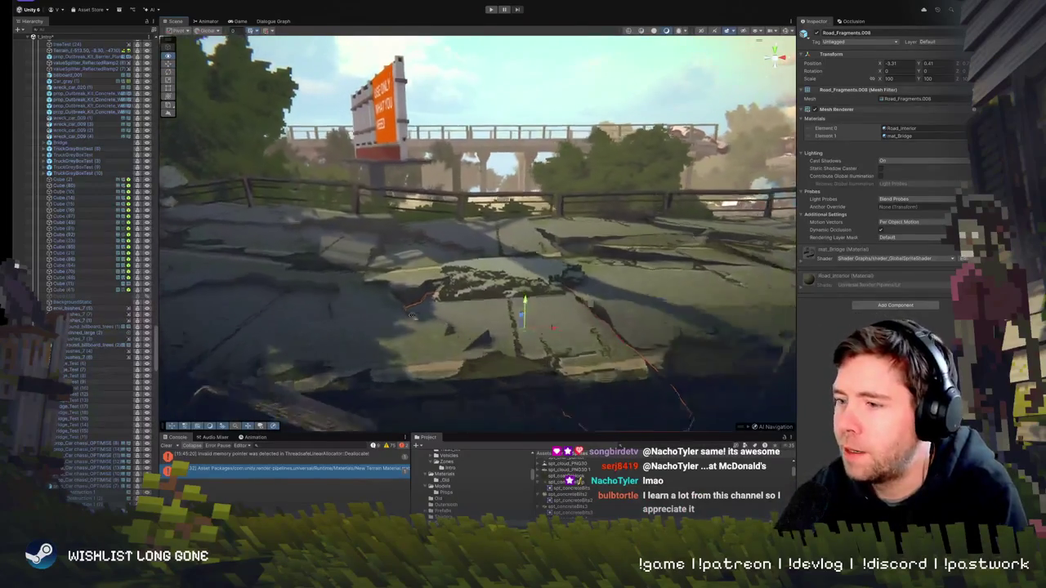
Fly along the bridge to the truck, selecting the concrete-bits patches on the road and near the truck
{"action": "left_click", "coordinate": [584, 304]}
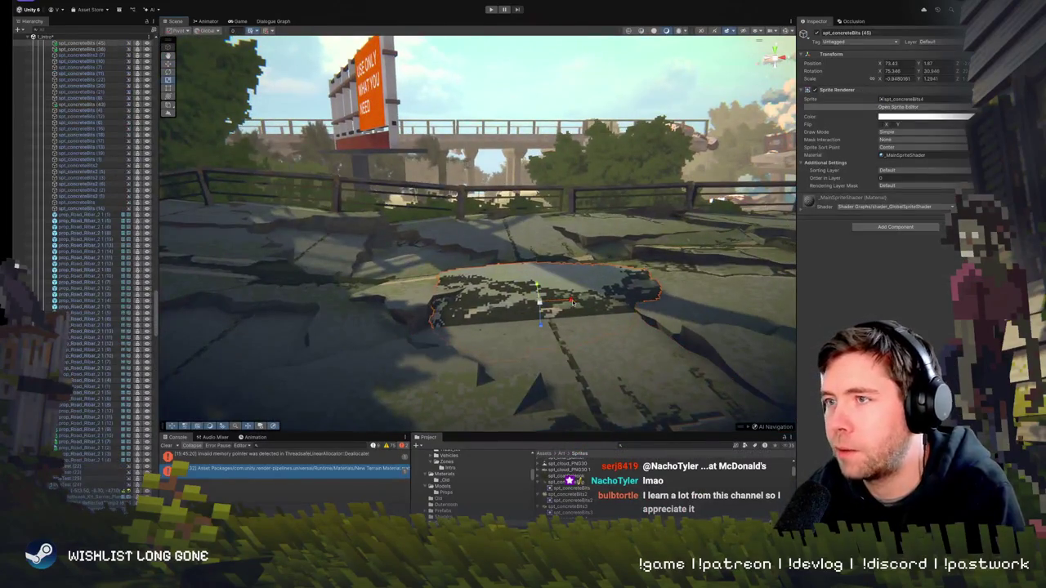
{"action": "mouse_move", "coordinate": [570, 302]}
{"action": "left_mouse_down"}
{"action": "mouse_move", "coordinate": [551, 338]}
{"action": "mouse_move", "coordinate": [556, 329]}
{"action": "left_mouse_up"}
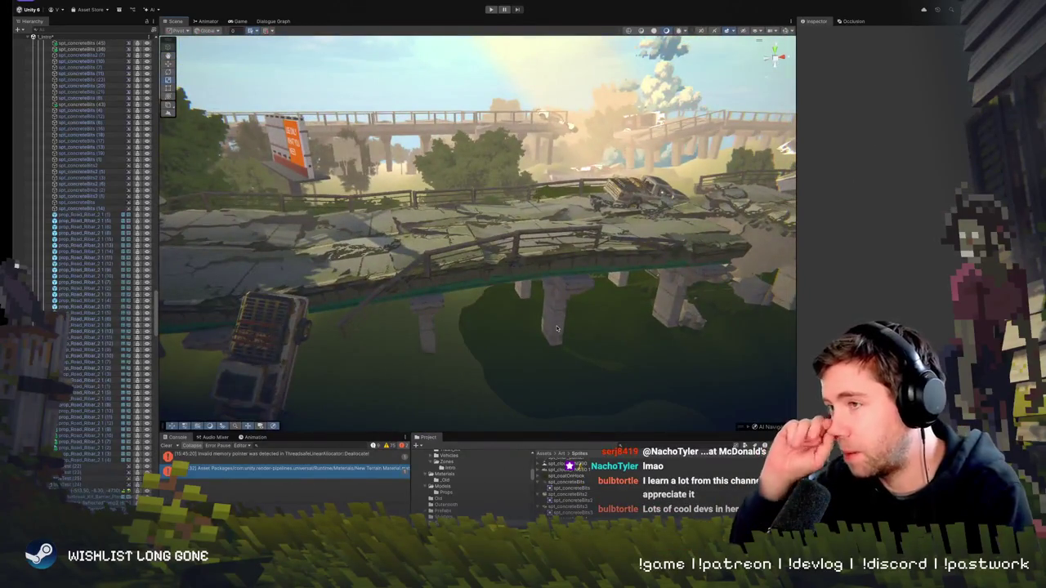
{"action": "left_click_drag", "start_coordinate": [618, 310], "coordinate": [505, 316]}
{"action": "left_click", "coordinate": [436, 331]}
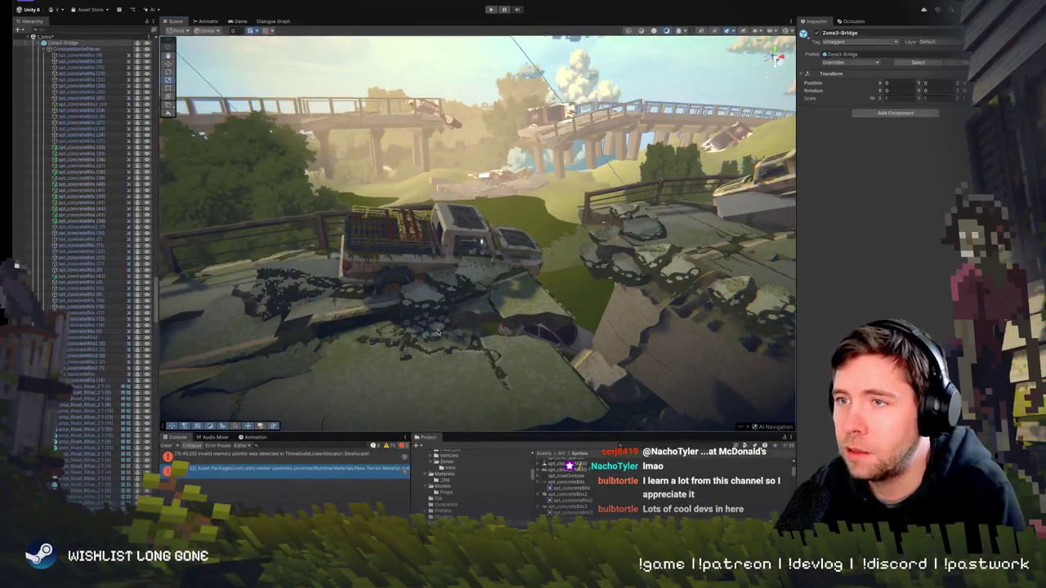
{"action": "mouse_move", "coordinate": [435, 331]}
{"action": "left_mouse_down"}
{"action": "mouse_move", "coordinate": [415, 336]}
{"action": "mouse_move", "coordinate": [506, 220]}
{"action": "left_mouse_up"}
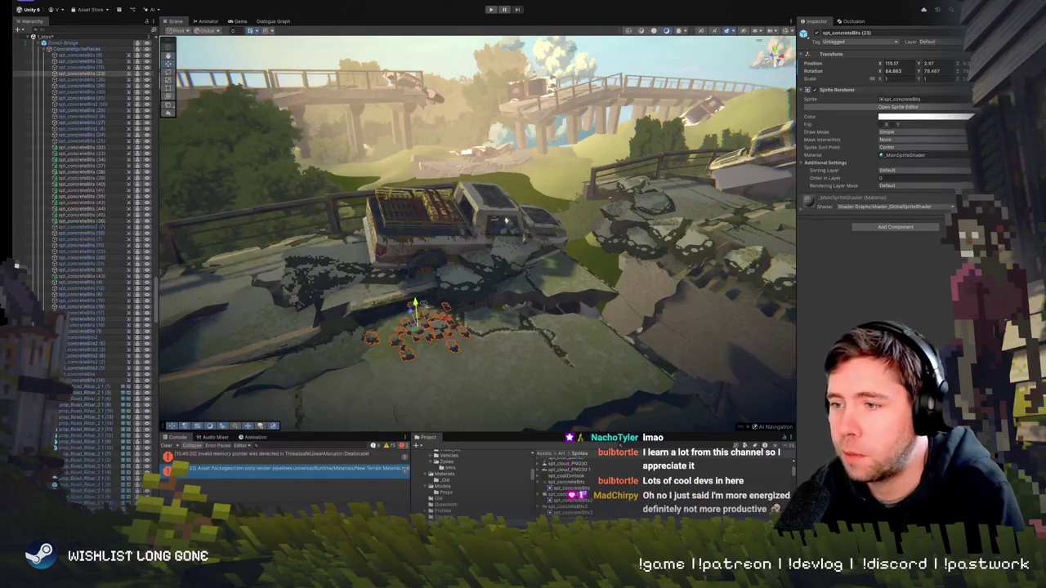
{"action": "mouse_move", "coordinate": [506, 221]}
{"action": "left_mouse_down"}
{"action": "mouse_move", "coordinate": [472, 297]}
{"action": "mouse_move", "coordinate": [290, 288]}
{"action": "mouse_move", "coordinate": [459, 325]}
{"action": "left_mouse_up"}
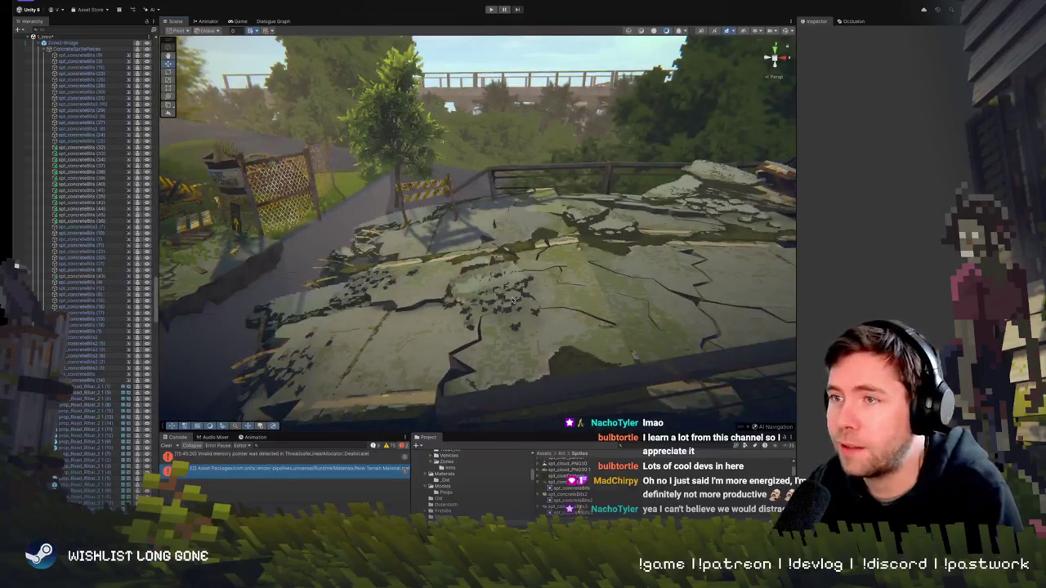
Frame spt_concreteBits (7), orbit toward the bridge, then deselect and reselect that debris cluster
{"action": "left_click", "coordinate": [513, 301]}
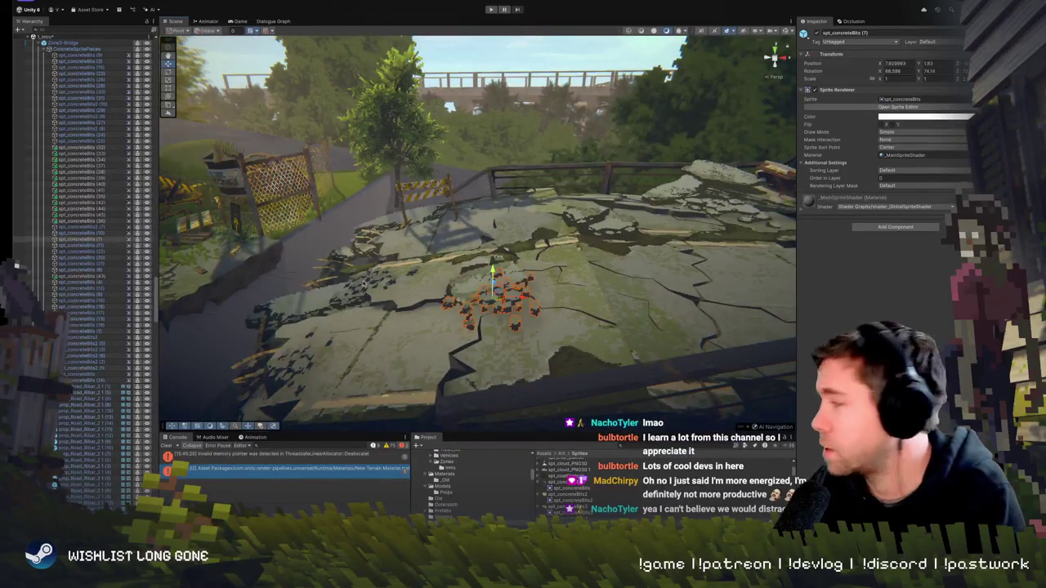
{"action": "key", "text": "f"}
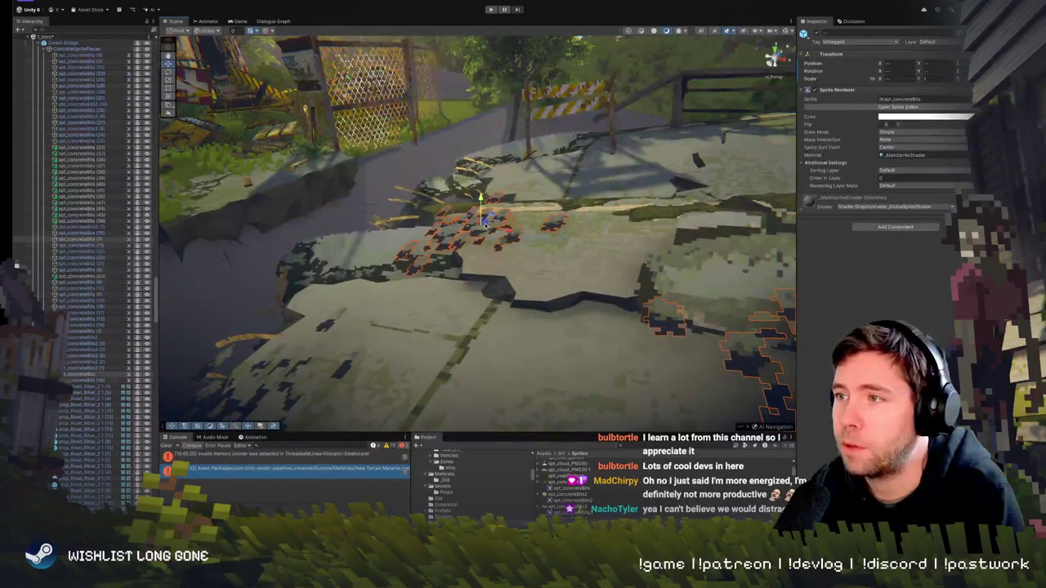
{"action": "mouse_move", "coordinate": [478, 220]}
{"action": "left_mouse_down"}
{"action": "mouse_move", "coordinate": [560, 210]}
{"action": "mouse_move", "coordinate": [421, 248]}
{"action": "left_mouse_up"}
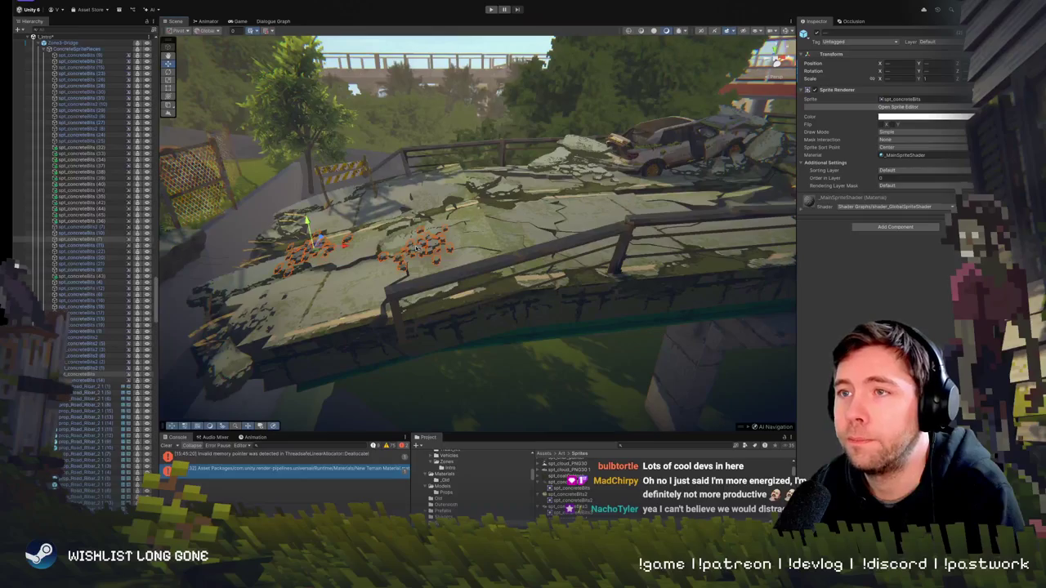
{"action": "left_click", "coordinate": [417, 245]}
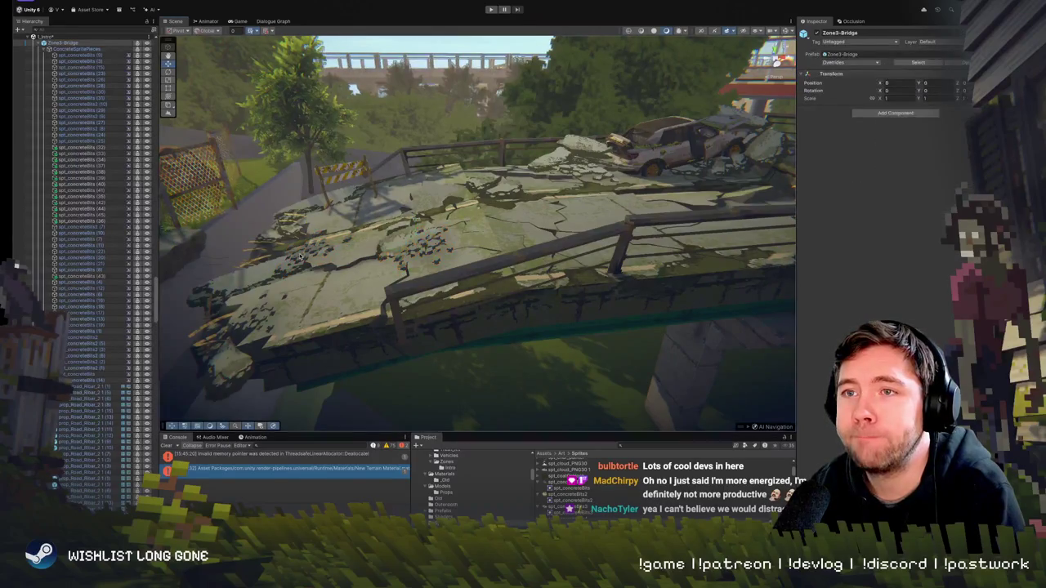
{"action": "left_click", "coordinate": [611, 222]}
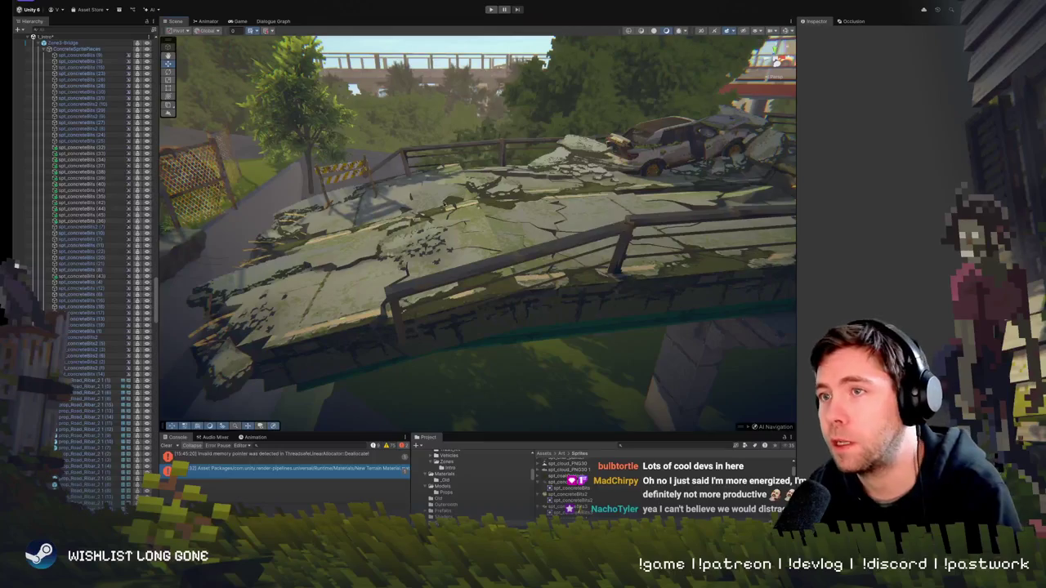
{"action": "left_click", "coordinate": [423, 243]}
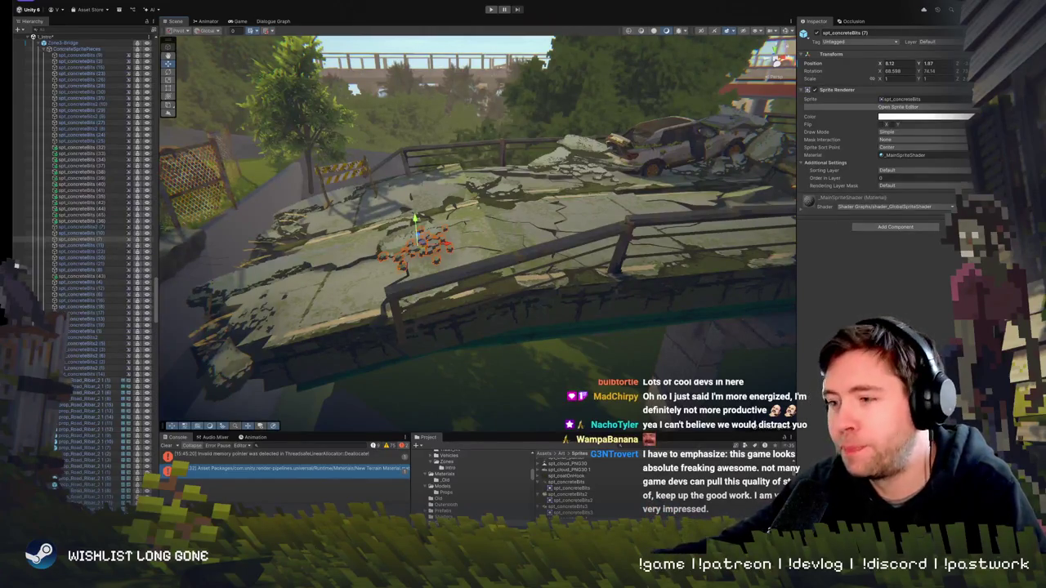
{"action": "scroll", "coordinate": [90, 220], "scroll_direction": "up", "scroll_amount": 15}
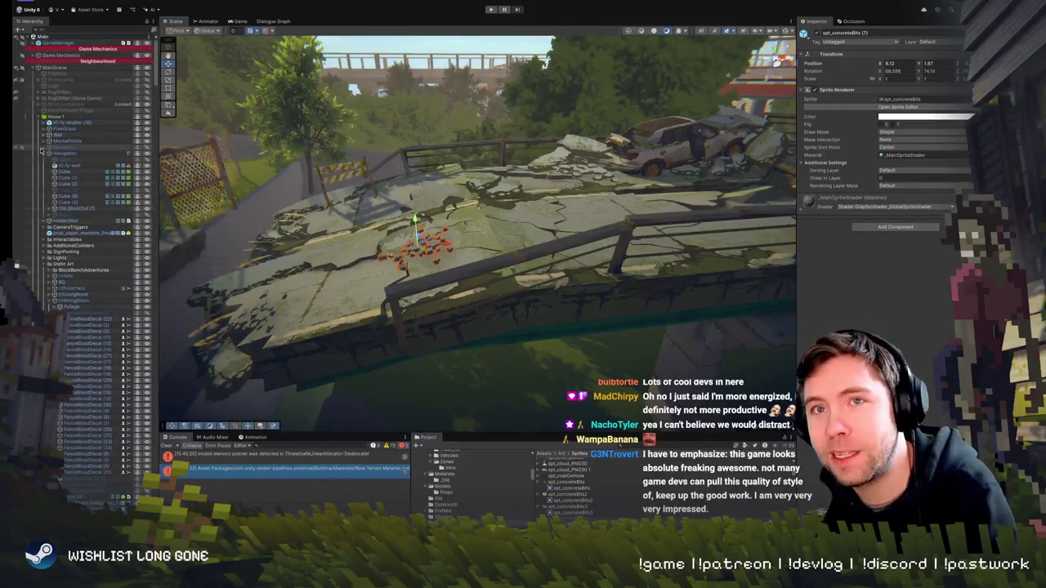
Collapse the Navigation, MainScene, Zone2-Hill and Zone3-Bridge groups, select ChasePart1, and briefly test Play mode
{"action": "left_click", "coordinate": [45, 153]}
{"action": "left_click", "coordinate": [49, 117]}
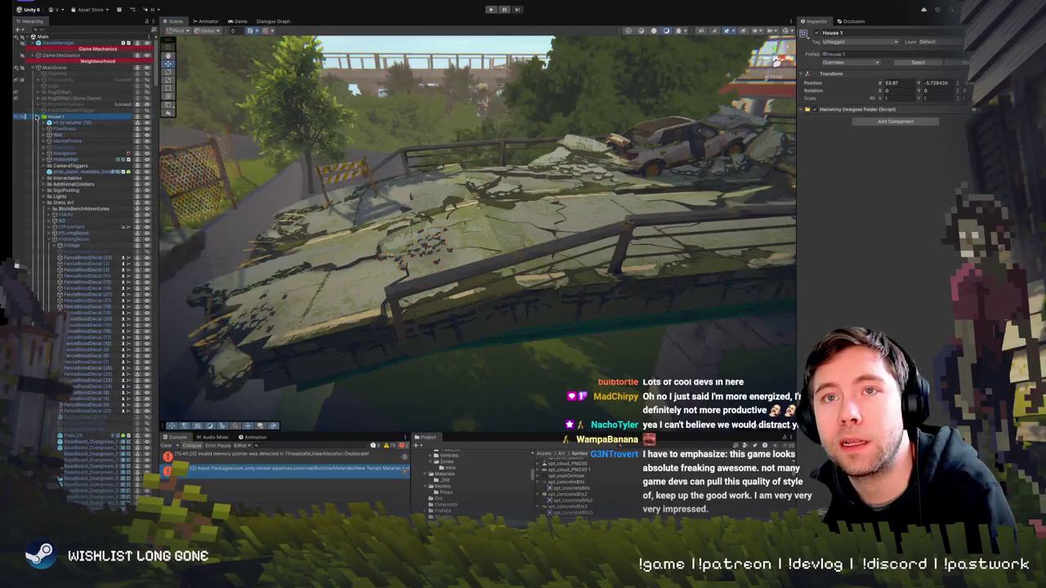
{"action": "left_click", "coordinate": [33, 67]}
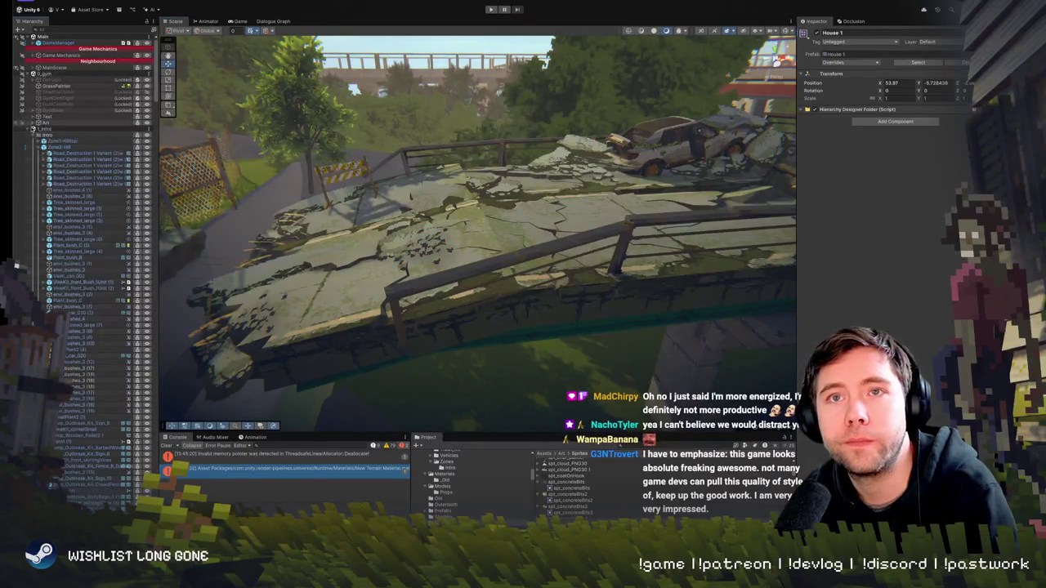
{"action": "left_click", "coordinate": [38, 147]}
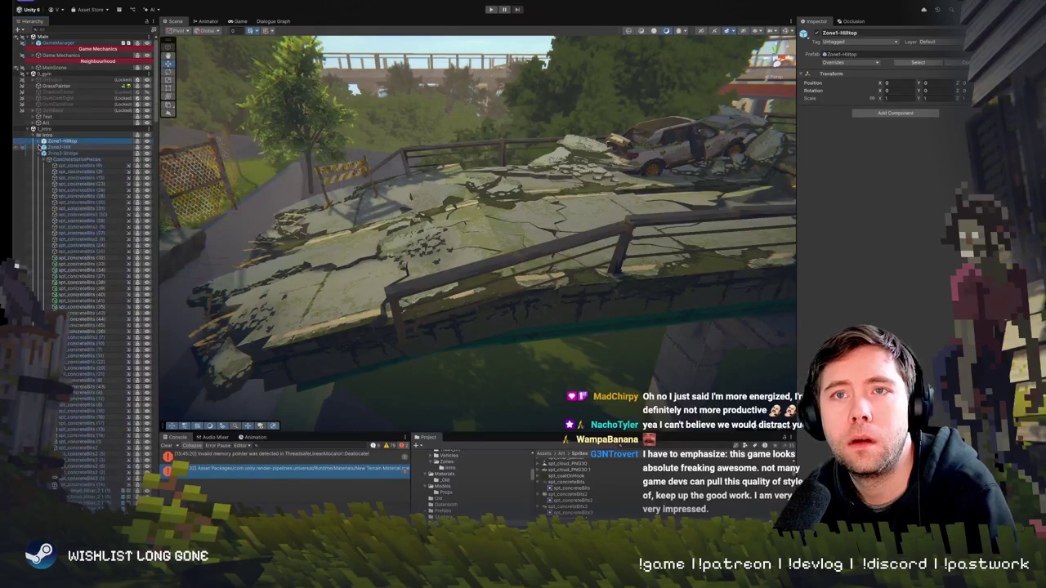
{"action": "left_click", "coordinate": [38, 153]}
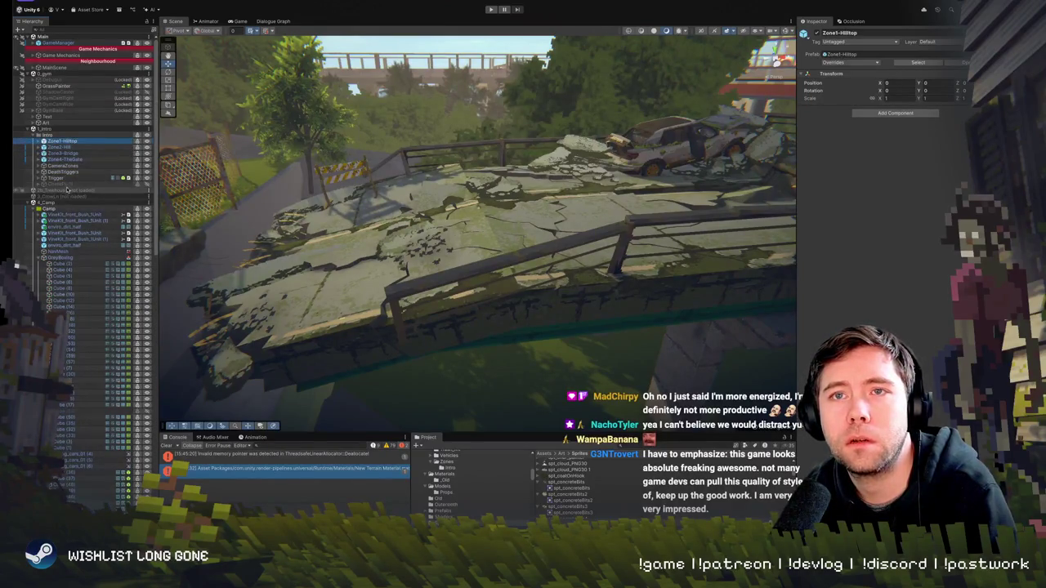
{"action": "left_click", "coordinate": [68, 183]}
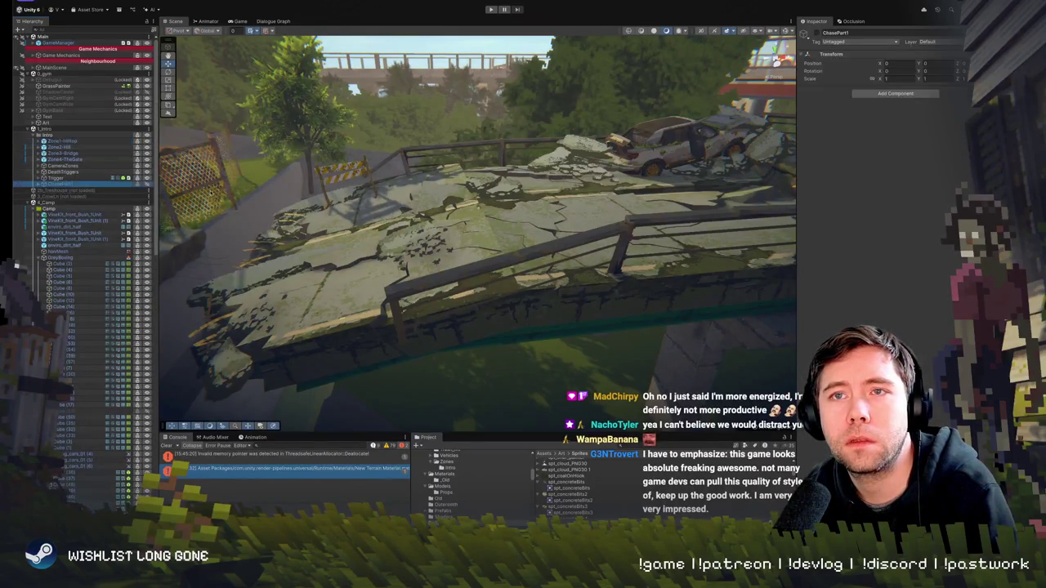
{"action": "left_click", "coordinate": [490, 10]}
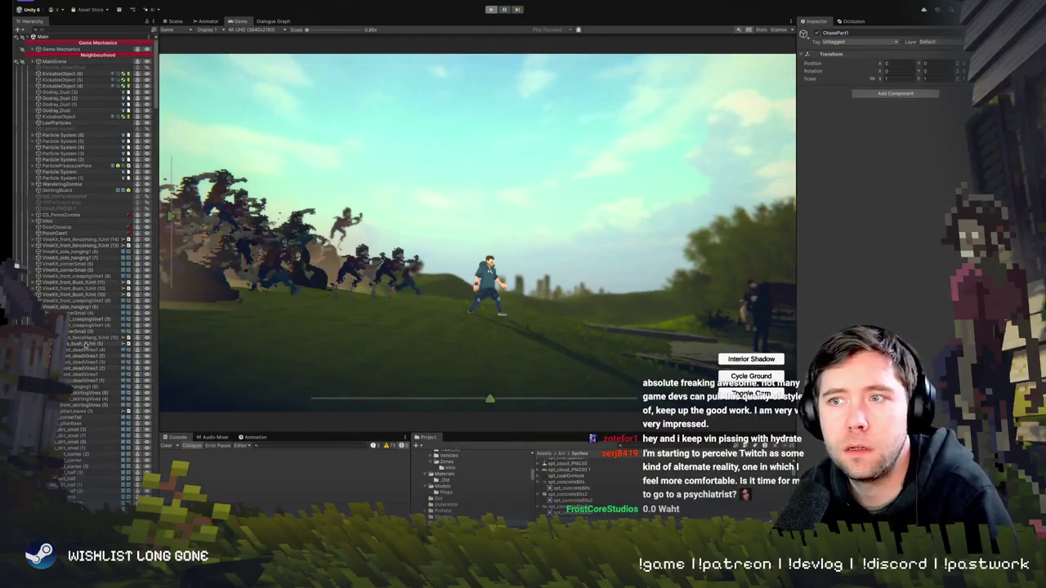
{"action": "key", "text": "ctrl+p"}
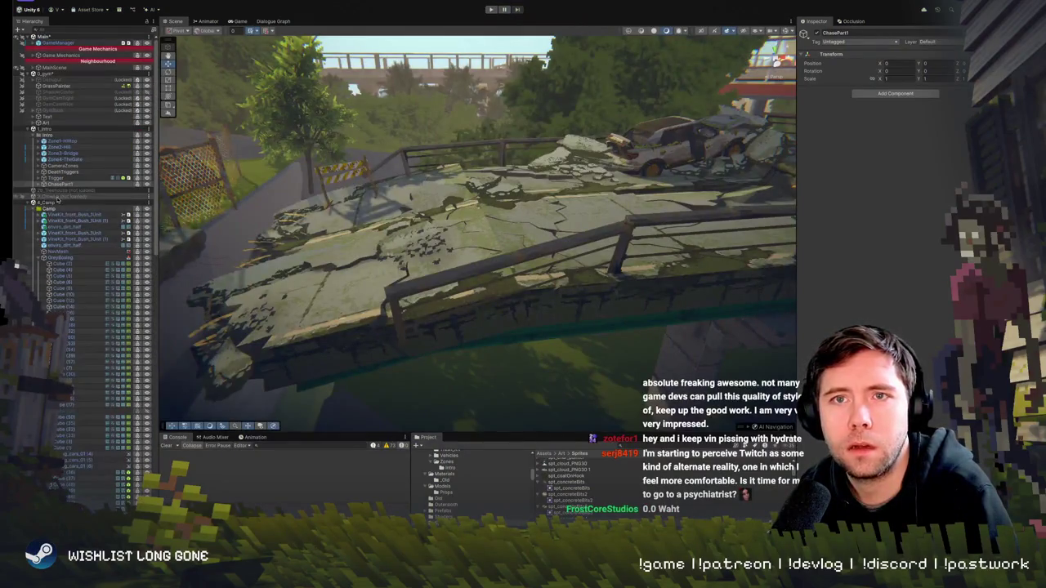
Remove the 0_gym scene without saving its changes, then start Play mode
{"action": "left_click", "coordinate": [54, 75]}
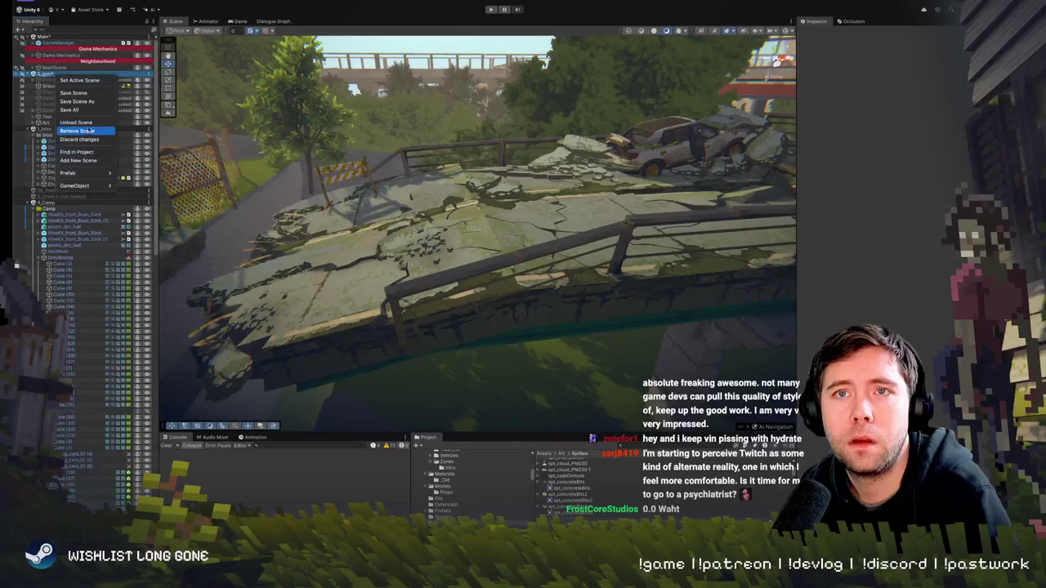
{"action": "key", "text": "ctrl+n"}
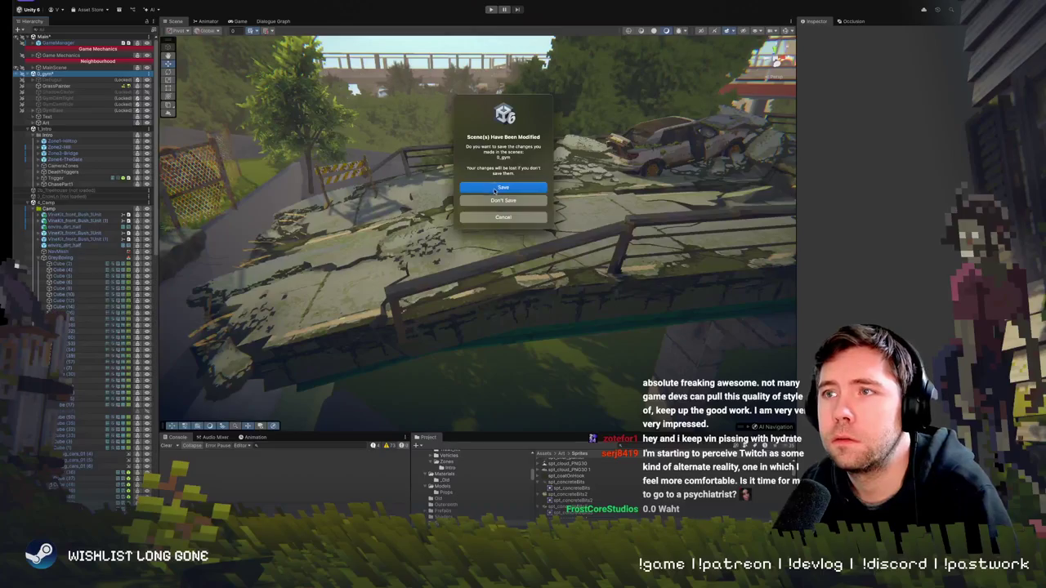
{"action": "left_click", "coordinate": [512, 203]}
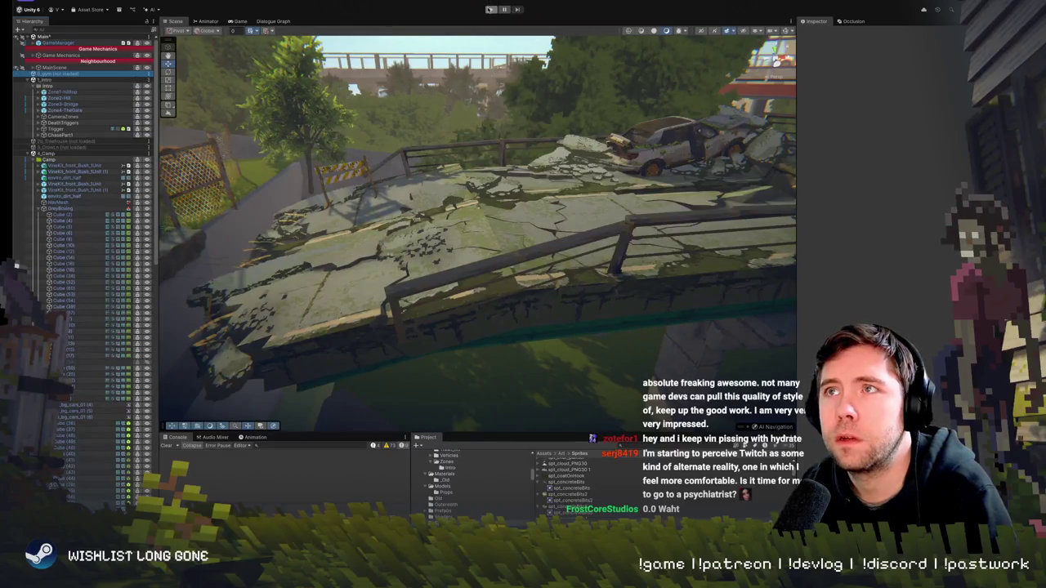
{"action": "left_click", "coordinate": [491, 9]}
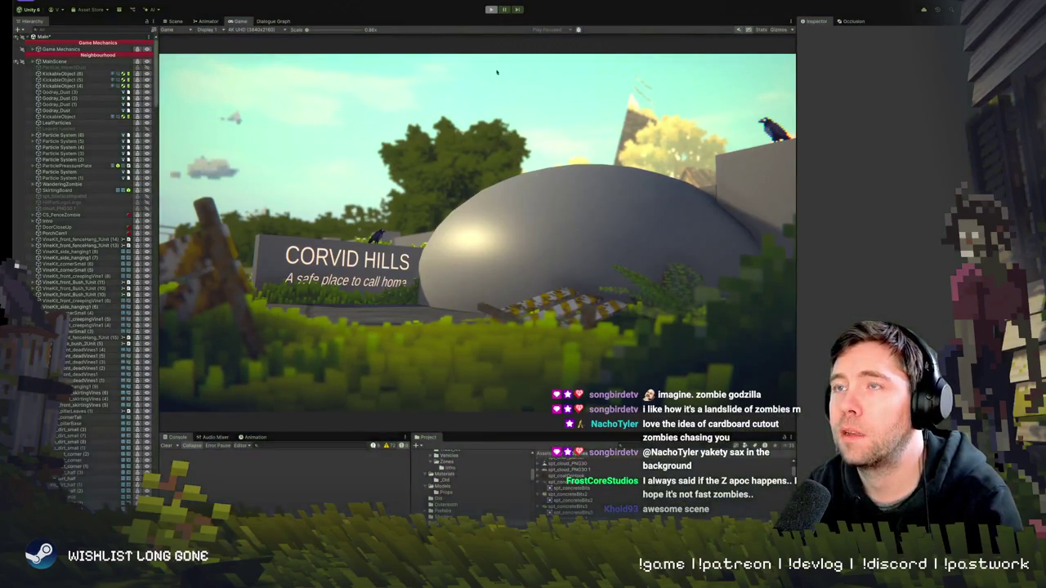
Stop Play mode after playing through to the Corvid Hills sign
{"action": "key", "text": "ctrl+p"}
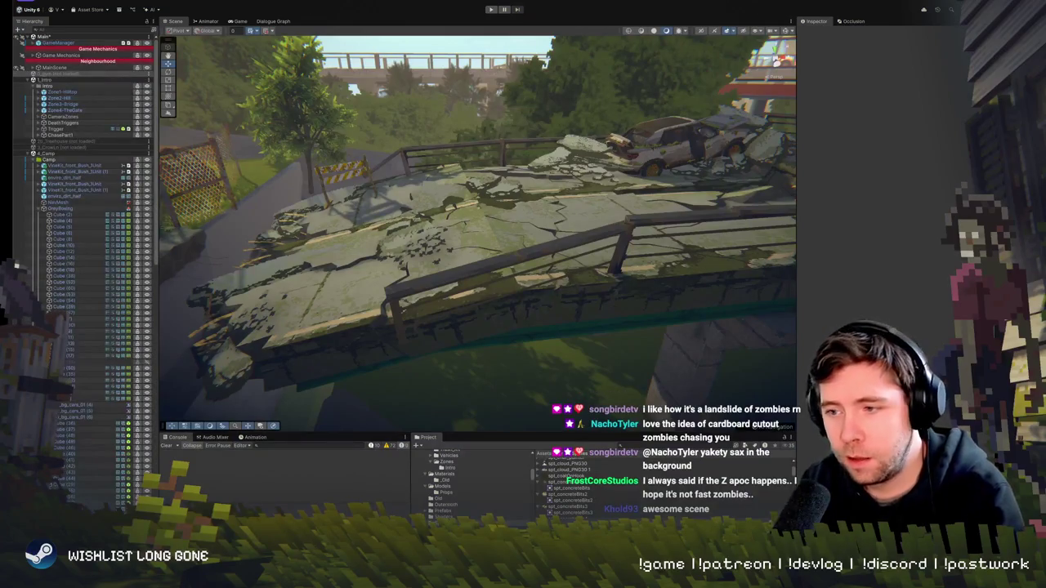
Fly to the bridge slab and nudge a concrete rubble sprite slightly along X with the Move tool
{"action": "left_click_drag", "start_coordinate": [285, 313], "coordinate": [221, 306]}
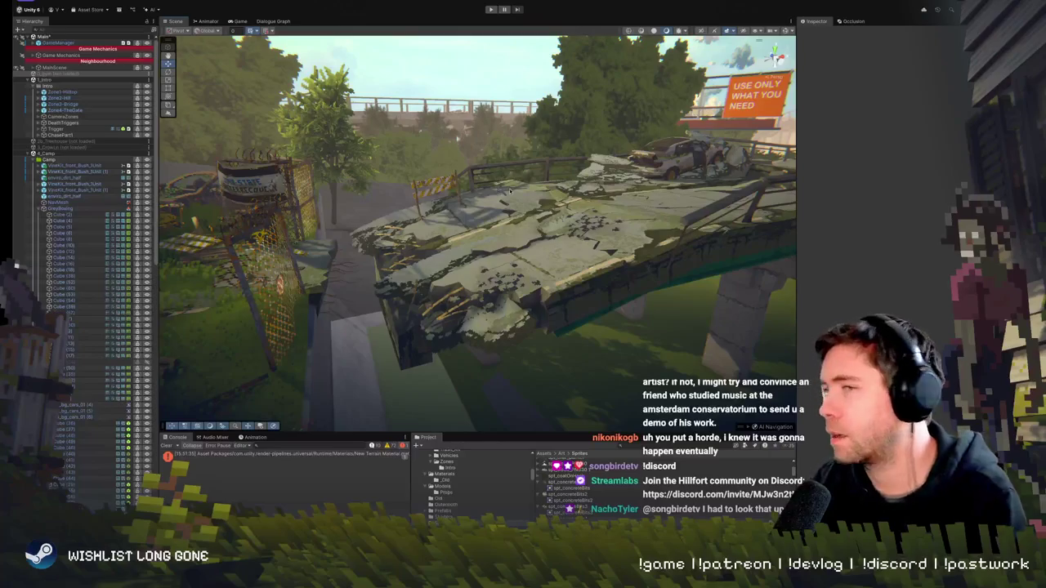
{"action": "left_click", "coordinate": [433, 273]}
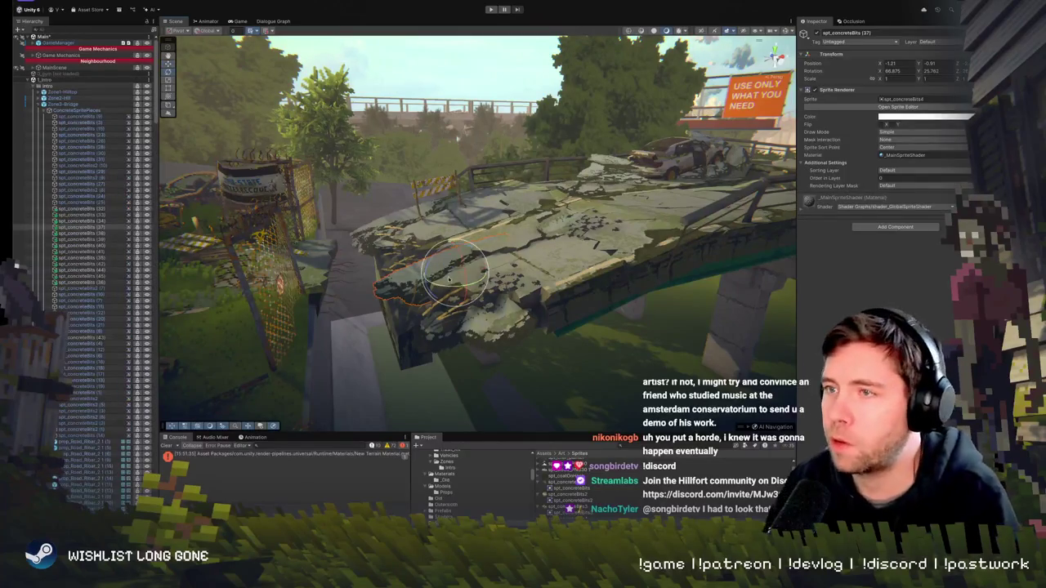
{"action": "key", "text": "w"}
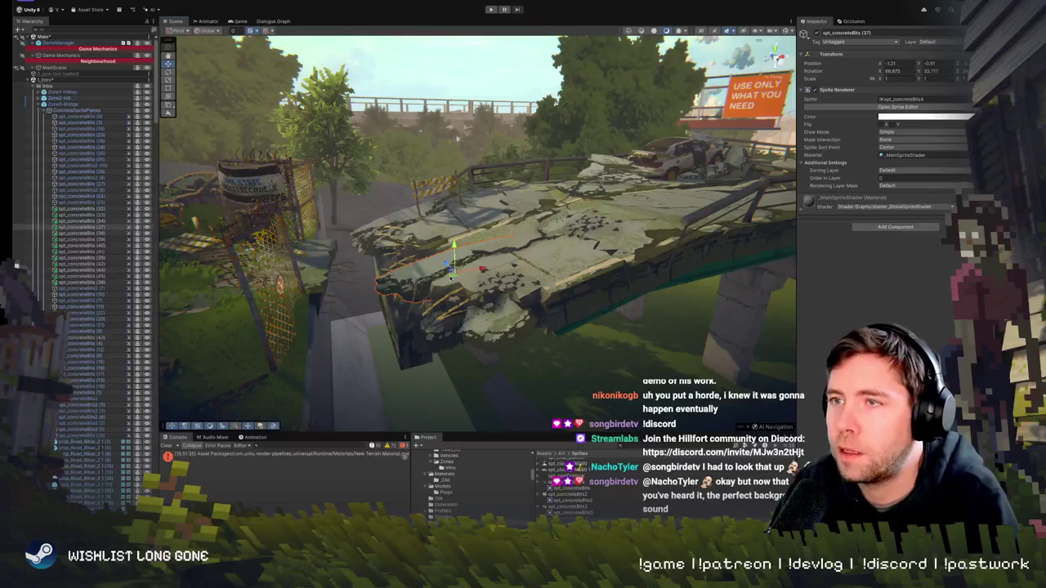
{"action": "mouse_move", "coordinate": [450, 276]}
{"action": "left_mouse_down"}
{"action": "mouse_move", "coordinate": [615, 268]}
{"action": "mouse_move", "coordinate": [491, 279]}
{"action": "left_mouse_up"}
{"action": "left_click", "coordinate": [492, 278]}
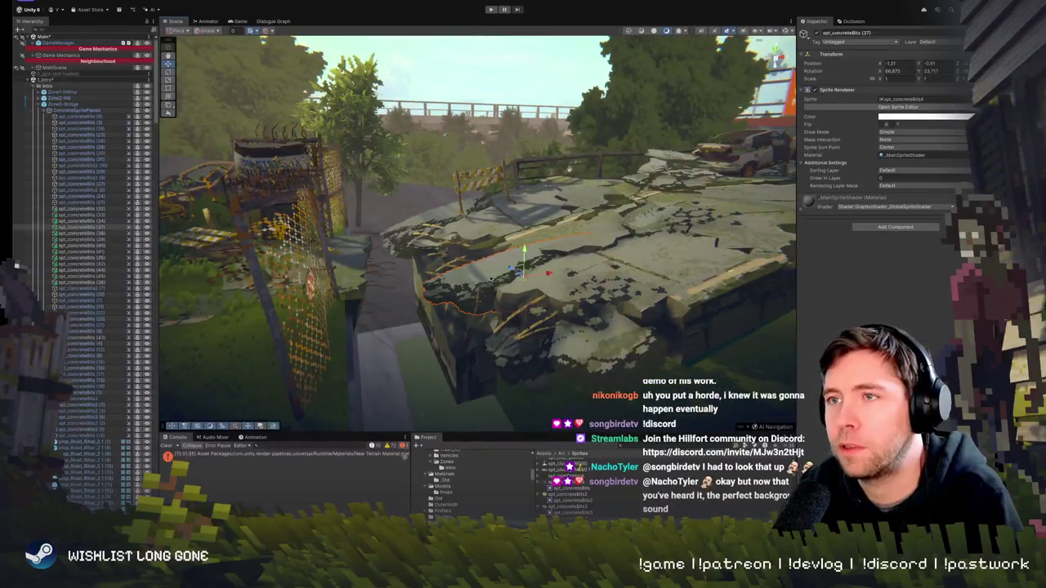
Look over the slab, selecting spt_concreteBits (4) and then the rebar sticking out of it
{"action": "left_click_drag", "start_coordinate": [531, 226], "coordinate": [542, 208]}
{"action": "left_click", "coordinate": [434, 251]}
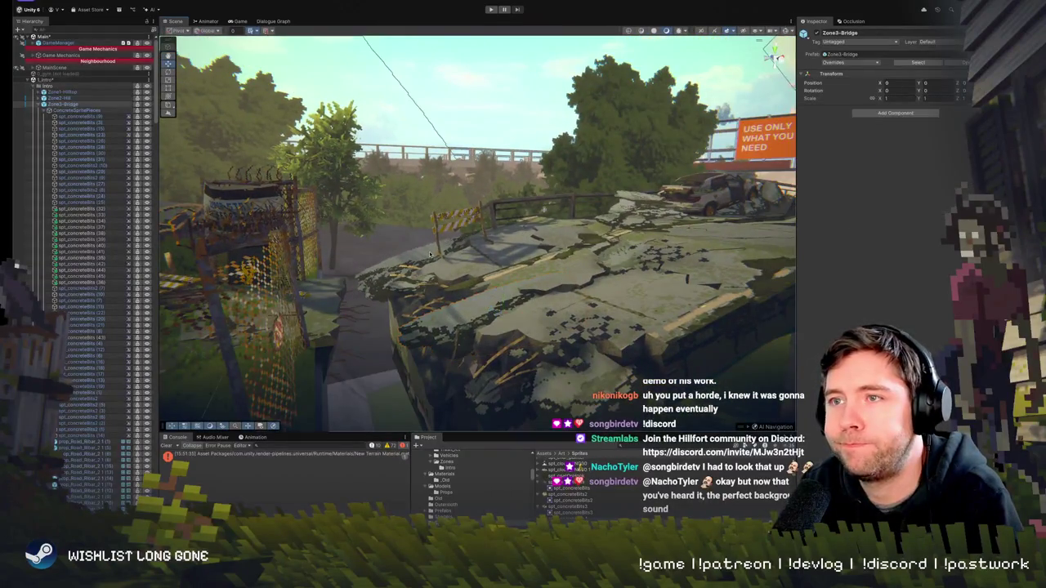
{"action": "left_click", "coordinate": [407, 290]}
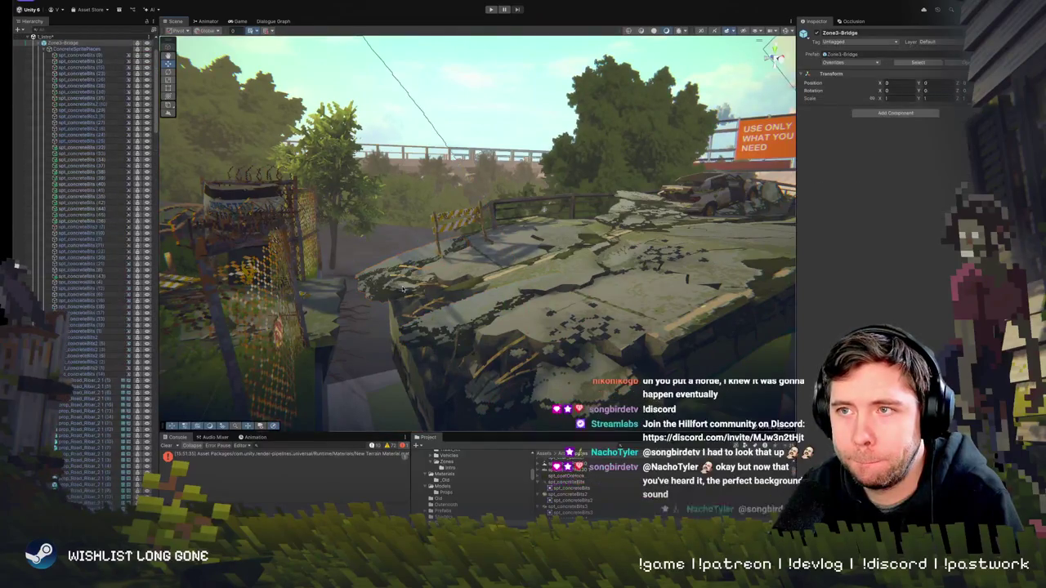
{"action": "left_click", "coordinate": [407, 290]}
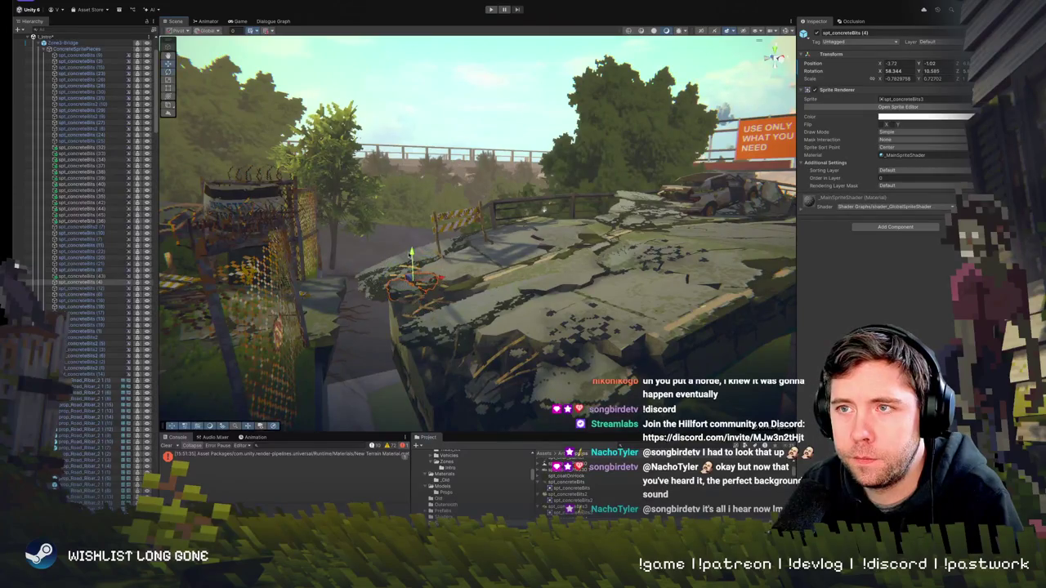
{"action": "mouse_move", "coordinate": [408, 278]}
{"action": "left_mouse_down"}
{"action": "mouse_move", "coordinate": [344, 265]}
{"action": "mouse_move", "coordinate": [332, 306]}
{"action": "mouse_move", "coordinate": [532, 317]}
{"action": "left_mouse_up"}
{"action": "left_click", "coordinate": [533, 317]}
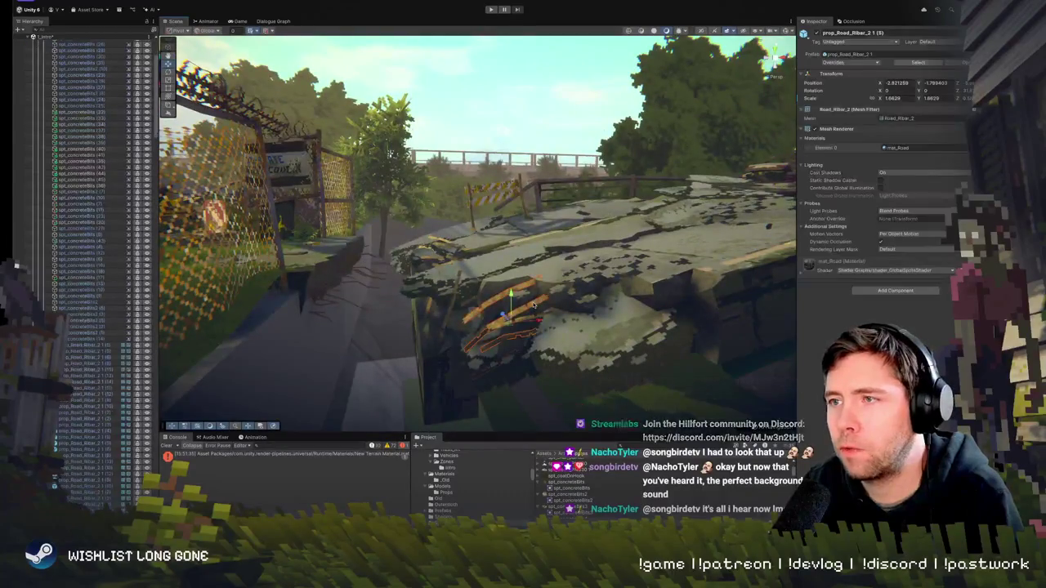
Raise the rebar up onto the bridge deck and slide it further along the slab
{"action": "key", "text": "f"}
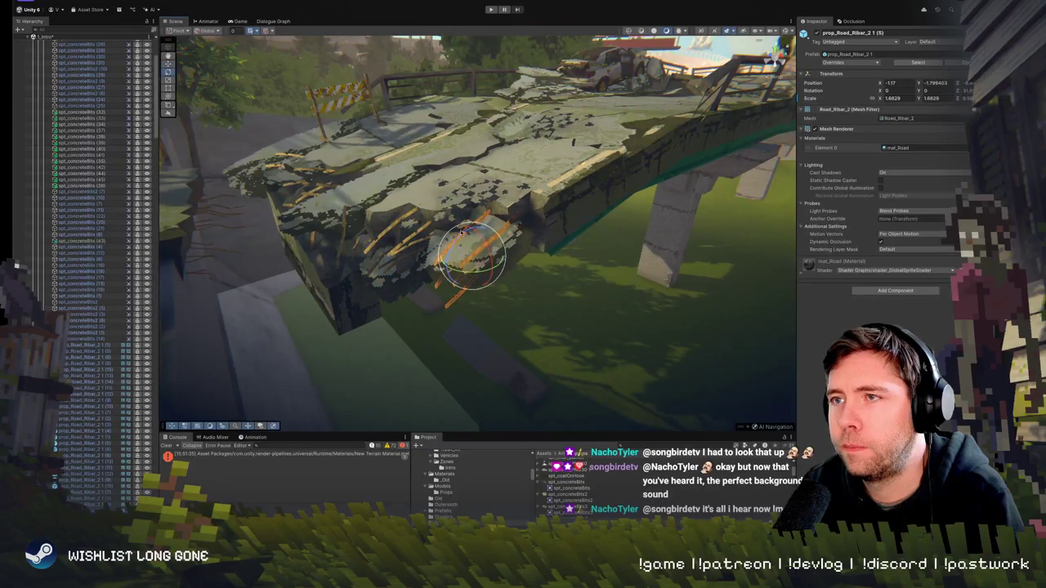
{"action": "mouse_move", "coordinate": [409, 229]}
{"action": "left_mouse_down"}
{"action": "mouse_move", "coordinate": [329, 214]}
{"action": "mouse_move", "coordinate": [471, 275]}
{"action": "mouse_move", "coordinate": [433, 232]}
{"action": "mouse_move", "coordinate": [461, 209]}
{"action": "mouse_move", "coordinate": [696, 249]}
{"action": "mouse_move", "coordinate": [756, 208]}
{"action": "mouse_move", "coordinate": [755, 174]}
{"action": "left_mouse_up"}
{"action": "left_click", "coordinate": [518, 278]}
{"action": "key", "text": "f"}
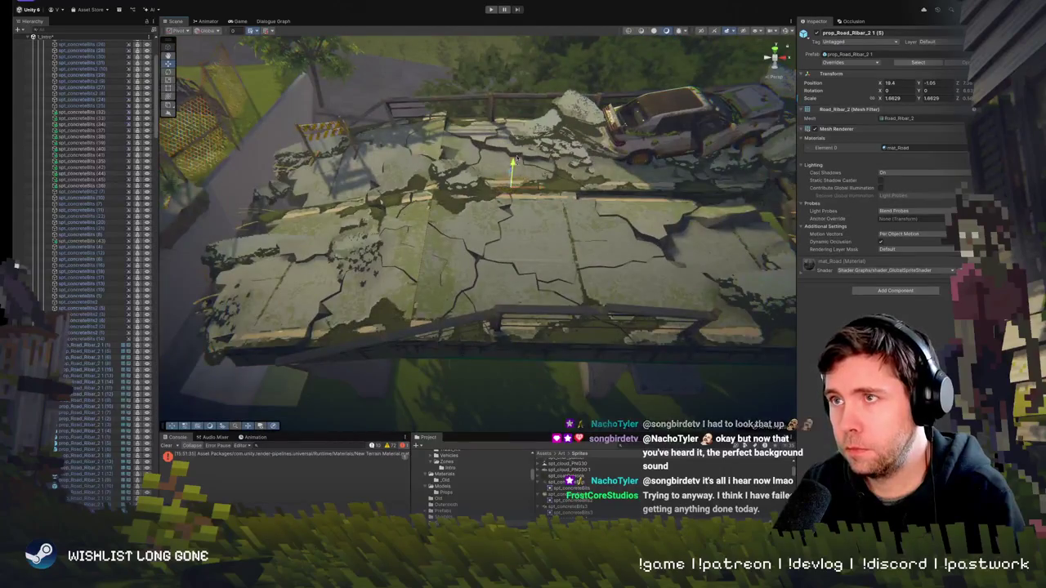
{"action": "mouse_move", "coordinate": [514, 165]}
{"action": "left_mouse_down"}
{"action": "mouse_move", "coordinate": [525, 117]}
{"action": "mouse_move", "coordinate": [527, 151]}
{"action": "mouse_move", "coordinate": [546, 108]}
{"action": "left_mouse_up"}
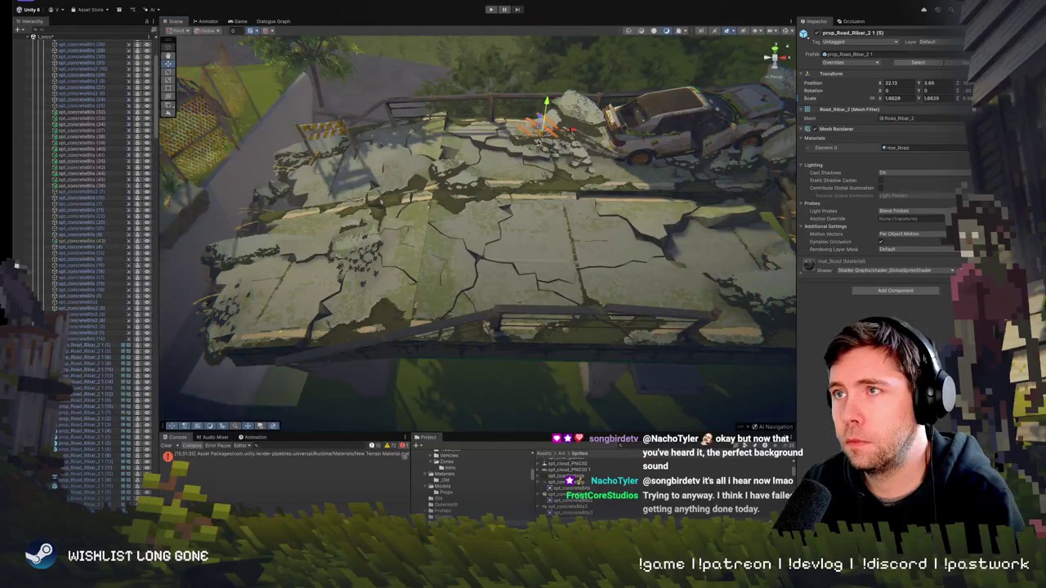
{"action": "mouse_move", "coordinate": [564, 147]}
{"action": "left_mouse_down"}
{"action": "mouse_move", "coordinate": [582, 139]}
{"action": "mouse_move", "coordinate": [553, 203]}
{"action": "left_mouse_up"}
{"action": "scroll", "coordinate": [555, 176], "scroll_direction": "up", "scroll_amount": 5}
{"action": "scroll", "coordinate": [564, 169], "scroll_direction": "down", "scroll_amount": 5}
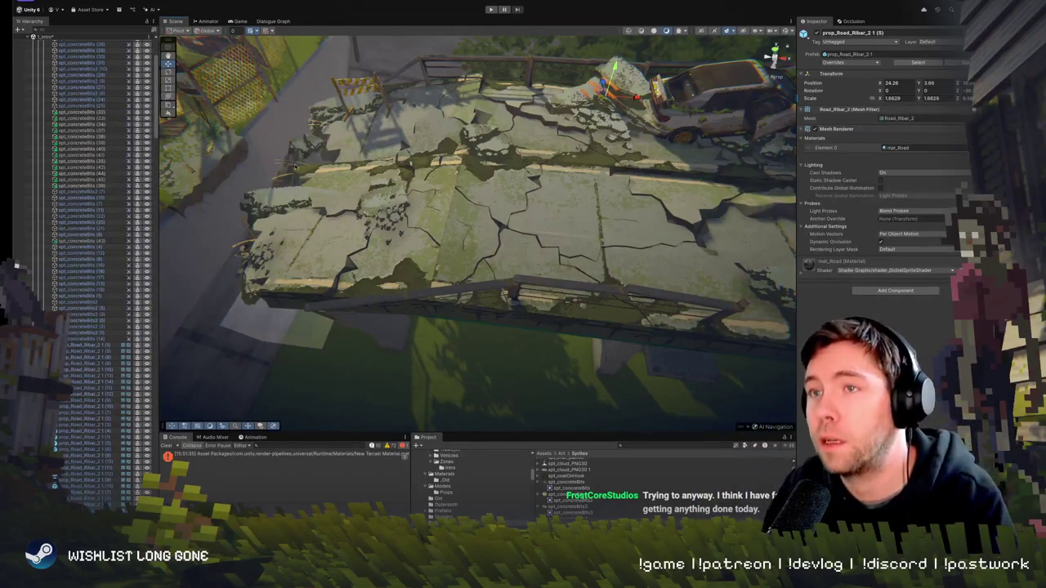
{"action": "mouse_move", "coordinate": [458, 310]}
{"action": "left_mouse_down"}
{"action": "mouse_move", "coordinate": [474, 283]}
{"action": "mouse_move", "coordinate": [574, 353]}
{"action": "left_mouse_up"}
Angle the rebar with the Rotate tool beside the wrecked car
{"action": "key", "text": "e"}
{"action": "key", "text": "w"}
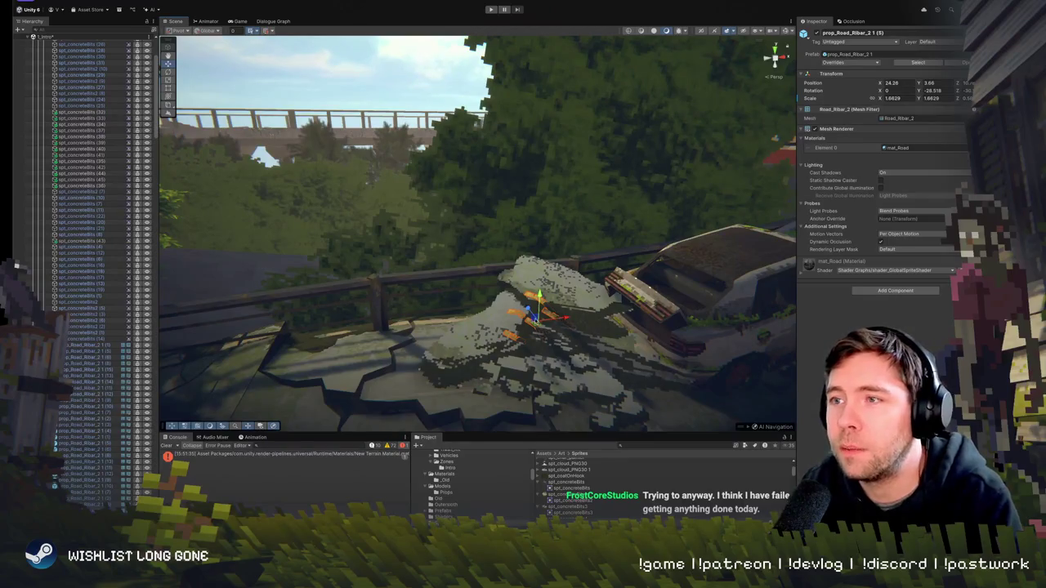
{"action": "mouse_move", "coordinate": [533, 317]}
{"action": "left_mouse_down"}
{"action": "mouse_move", "coordinate": [507, 306]}
{"action": "mouse_move", "coordinate": [495, 281]}
{"action": "left_mouse_up"}
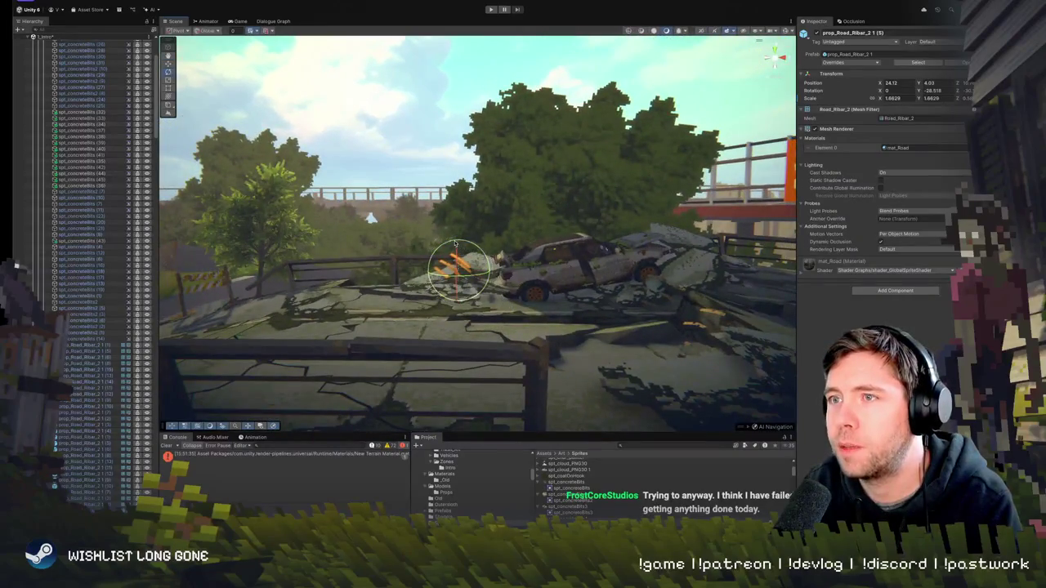
{"action": "scroll", "coordinate": [84, 289], "scroll_direction": "up", "scroll_amount": 5}
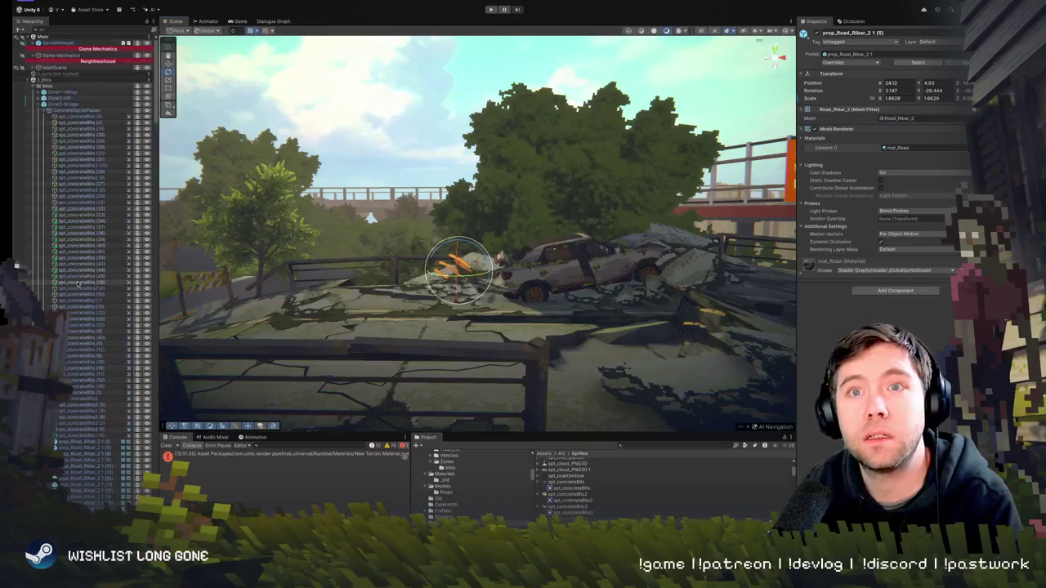
Load the 0_gym scene from the Hierarchy and select the sedan's open hood
{"action": "left_click", "coordinate": [43, 104]}
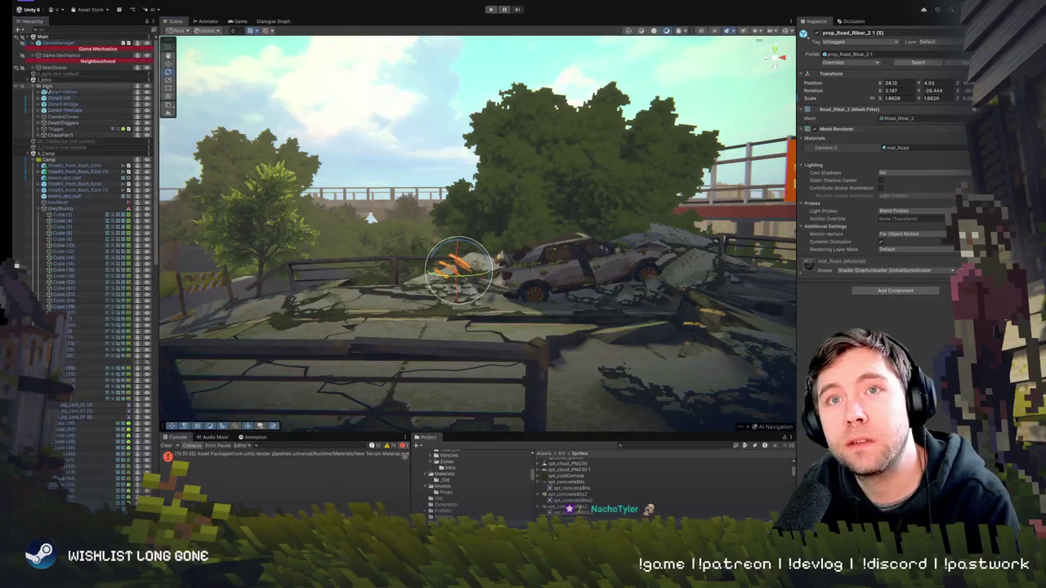
{"action": "double_click", "coordinate": [48, 74]}
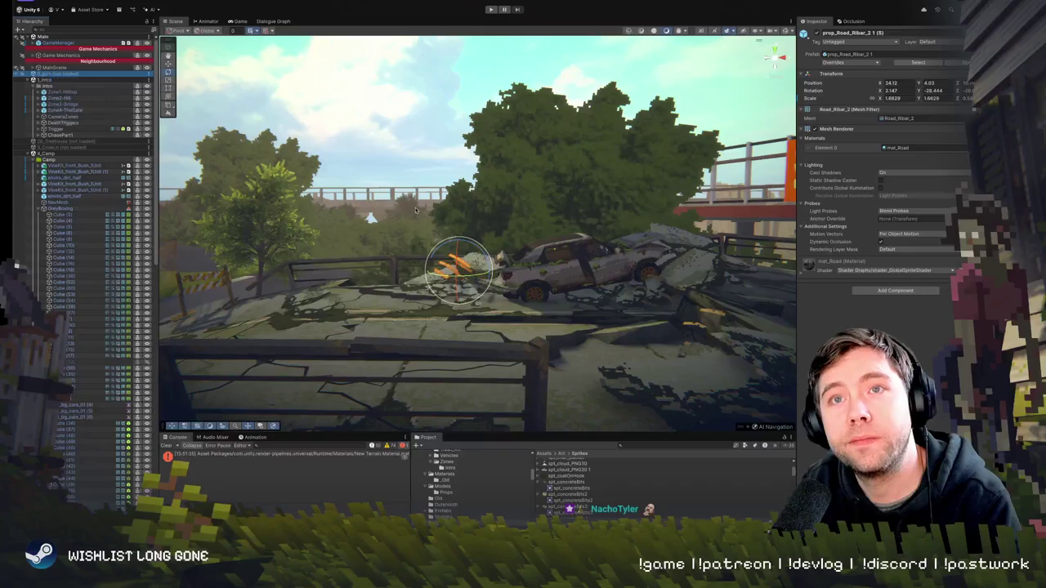
{"action": "mouse_move", "coordinate": [418, 233]}
{"action": "left_mouse_down"}
{"action": "mouse_move", "coordinate": [297, 278]}
{"action": "mouse_move", "coordinate": [447, 249]}
{"action": "mouse_move", "coordinate": [444, 213]}
{"action": "mouse_move", "coordinate": [448, 233]}
{"action": "mouse_move", "coordinate": [403, 253]}
{"action": "mouse_move", "coordinate": [464, 224]}
{"action": "mouse_move", "coordinate": [499, 236]}
{"action": "mouse_move", "coordinate": [455, 240]}
{"action": "mouse_move", "coordinate": [468, 210]}
{"action": "mouse_move", "coordinate": [531, 202]}
{"action": "mouse_move", "coordinate": [535, 222]}
{"action": "left_mouse_up"}
{"action": "left_click", "coordinate": [551, 199]}
{"action": "left_click", "coordinate": [435, 256]}
{"action": "left_click", "coordinate": [434, 256]}
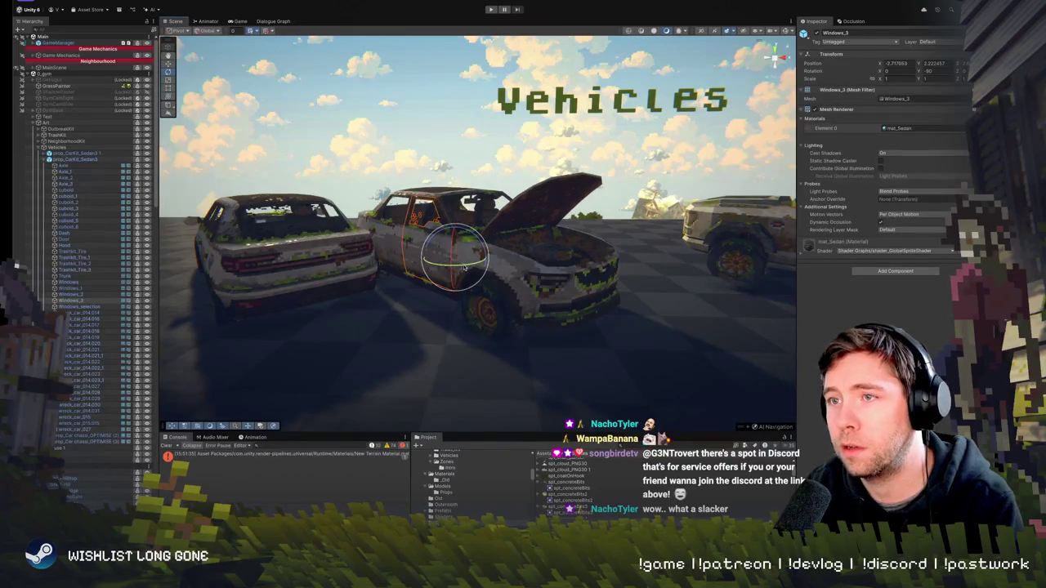
{"action": "mouse_move", "coordinate": [533, 278]}
{"action": "left_mouse_down"}
{"action": "mouse_move", "coordinate": [327, 262]}
{"action": "mouse_move", "coordinate": [513, 262]}
{"action": "left_mouse_up"}
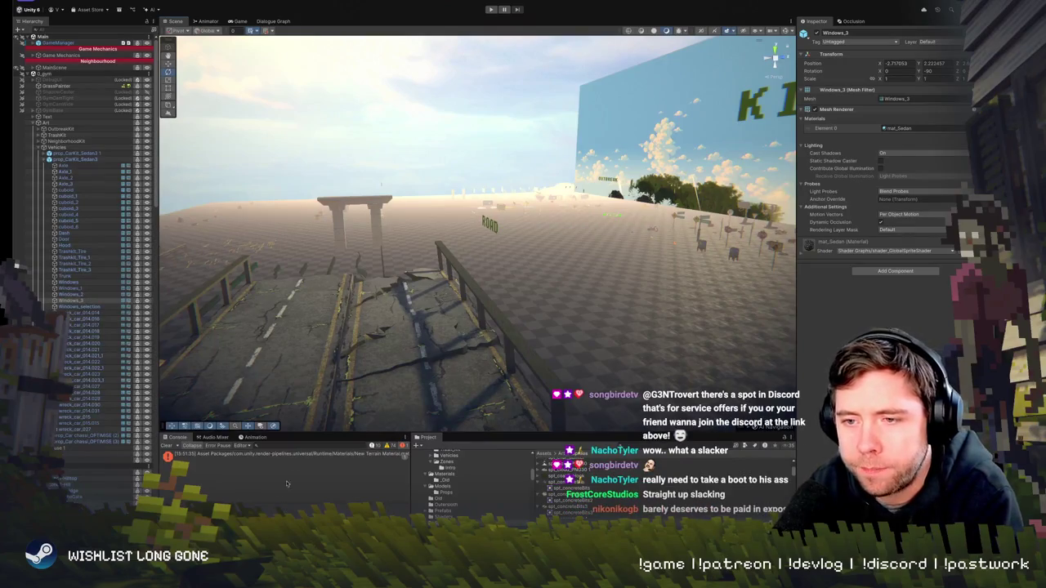
{"action": "left_click_drag", "start_coordinate": [442, 286], "coordinate": [482, 285]}
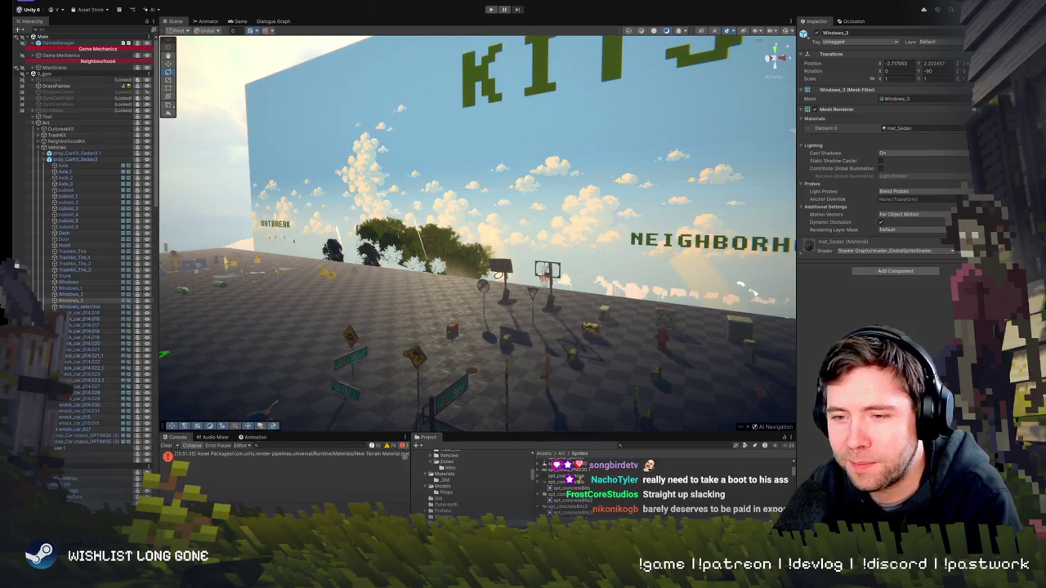
{"action": "mouse_move", "coordinate": [429, 296]}
{"action": "left_mouse_down"}
{"action": "mouse_move", "coordinate": [570, 332]}
{"action": "mouse_move", "coordinate": [465, 360]}
{"action": "mouse_move", "coordinate": [511, 318]}
{"action": "mouse_move", "coordinate": [458, 343]}
{"action": "left_mouse_up"}
{"action": "left_click", "coordinate": [431, 269]}
Frame the bike's Steering and rotate it on Y from -43.6 to -66.7
{"action": "left_click", "coordinate": [432, 269]}
{"action": "key", "text": "f"}
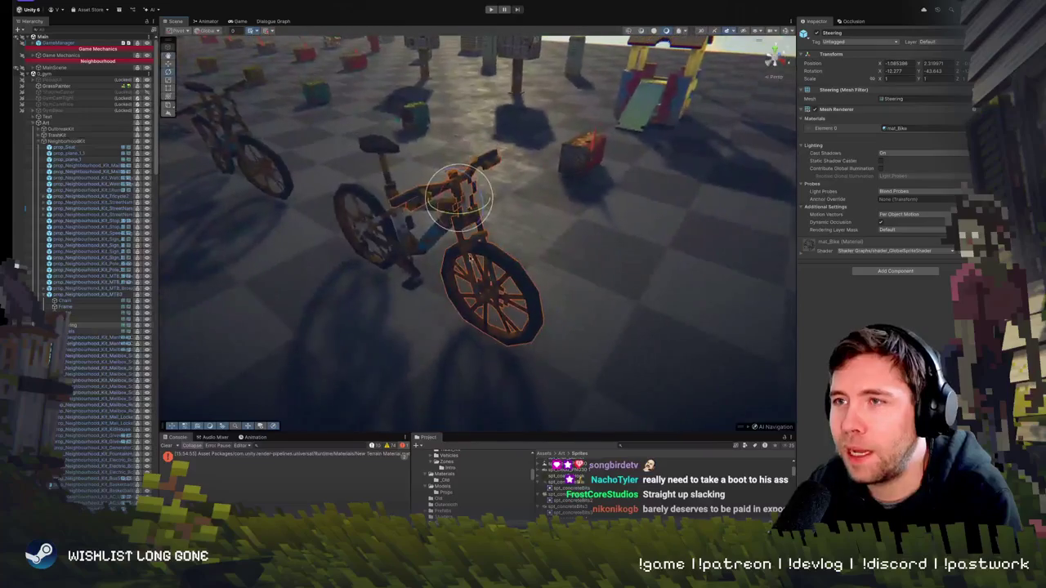
{"action": "mouse_move", "coordinate": [474, 215]}
{"action": "left_mouse_down"}
{"action": "mouse_move", "coordinate": [530, 207]}
{"action": "mouse_move", "coordinate": [385, 234]}
{"action": "mouse_move", "coordinate": [430, 218]}
{"action": "mouse_move", "coordinate": [423, 178]}
{"action": "mouse_move", "coordinate": [576, 192]}
{"action": "mouse_move", "coordinate": [530, 163]}
{"action": "mouse_move", "coordinate": [403, 187]}
{"action": "mouse_move", "coordinate": [642, 159]}
{"action": "mouse_move", "coordinate": [539, 175]}
{"action": "mouse_move", "coordinate": [563, 175]}
{"action": "mouse_move", "coordinate": [550, 144]}
{"action": "mouse_move", "coordinate": [603, 167]}
{"action": "mouse_move", "coordinate": [582, 201]}
{"action": "left_mouse_up"}
{"action": "left_click_drag", "start_coordinate": [538, 298], "coordinate": [514, 262]}
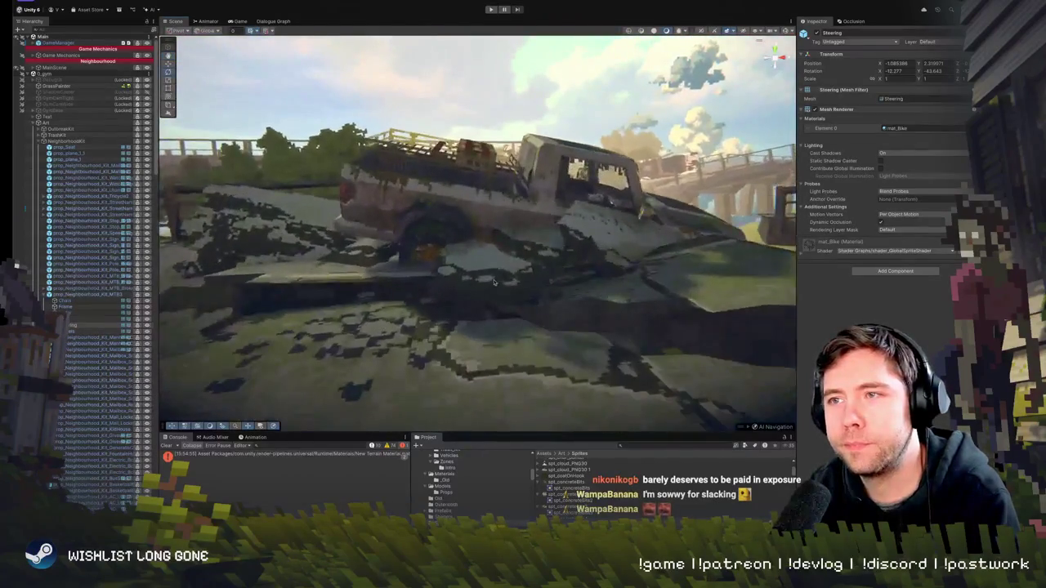
{"action": "left_click", "coordinate": [511, 262]}
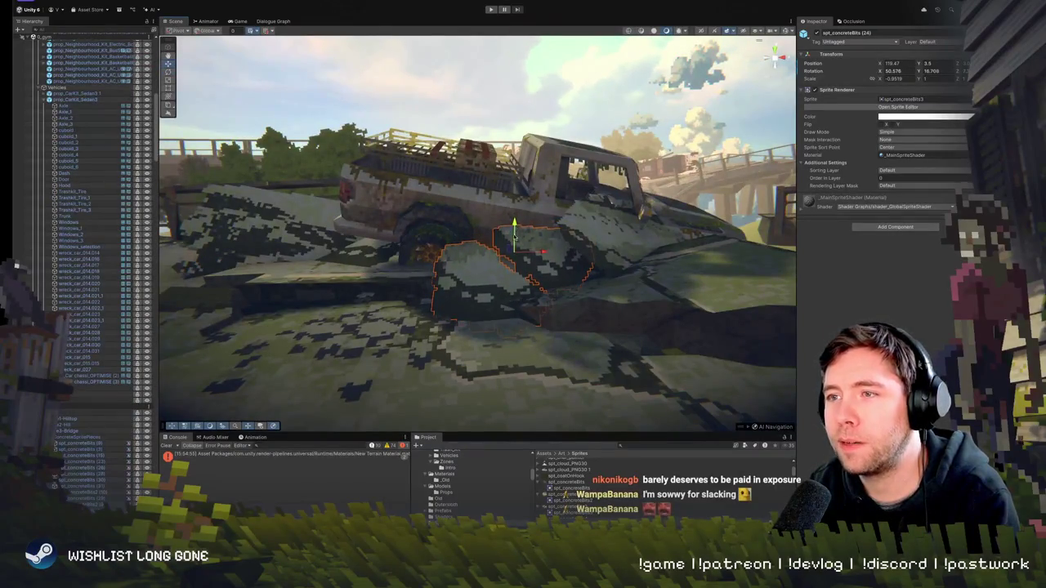
{"action": "left_click_drag", "start_coordinate": [511, 262], "coordinate": [458, 249]}
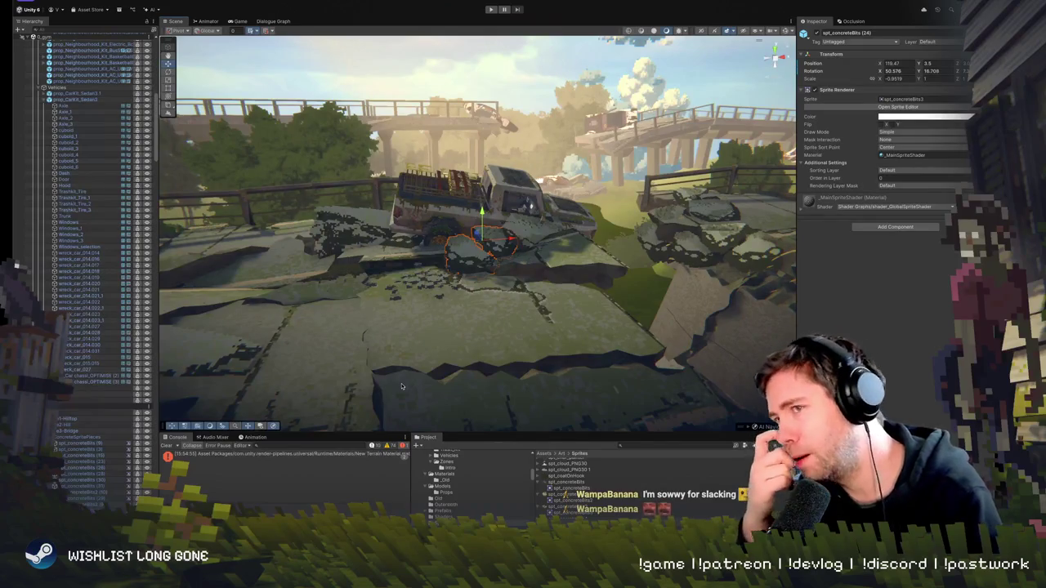
{"action": "mouse_move", "coordinate": [401, 387]}
{"action": "left_mouse_down"}
{"action": "mouse_move", "coordinate": [557, 329]}
{"action": "mouse_move", "coordinate": [432, 325]}
{"action": "mouse_move", "coordinate": [368, 343]}
{"action": "mouse_move", "coordinate": [429, 223]}
{"action": "left_mouse_up"}
{"action": "left_click", "coordinate": [429, 223]}
Shift spt_concreteBits2 (11) along the deck, rotate it to about 45.8°, -14.8°, then move it further
{"action": "left_click", "coordinate": [429, 223]}
{"action": "scroll", "coordinate": [432, 237], "scroll_direction": "down", "scroll_amount": 3}
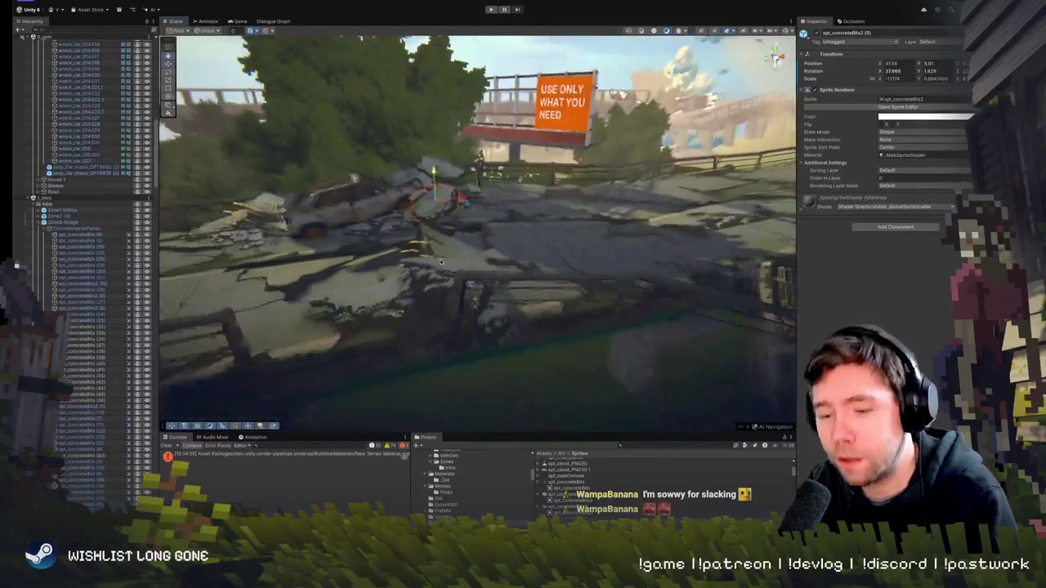
{"action": "mouse_move", "coordinate": [441, 206]}
{"action": "left_mouse_down"}
{"action": "mouse_move", "coordinate": [477, 246]}
{"action": "mouse_move", "coordinate": [469, 239]}
{"action": "left_mouse_up"}
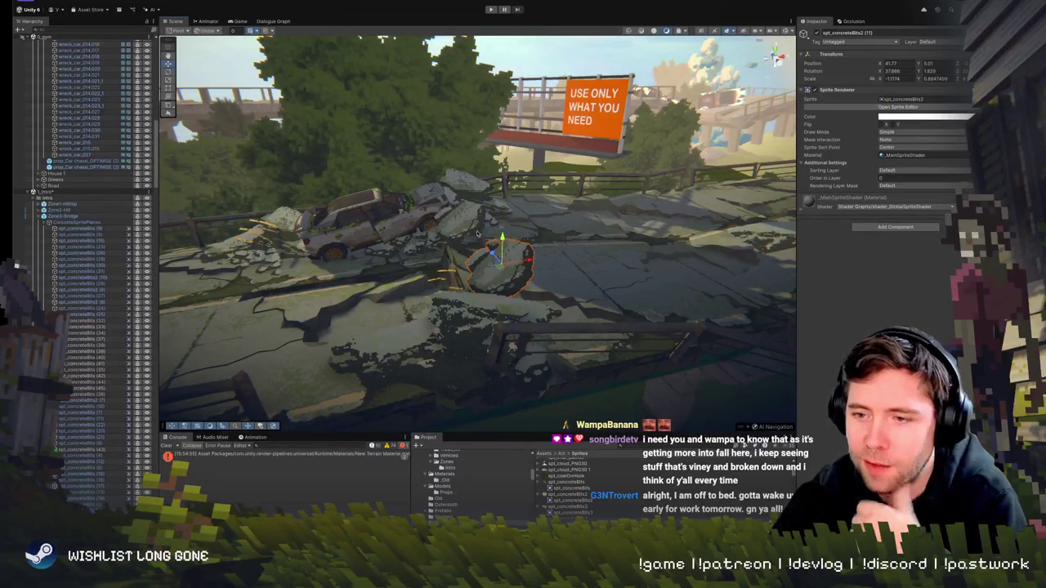
{"action": "key", "text": "e"}
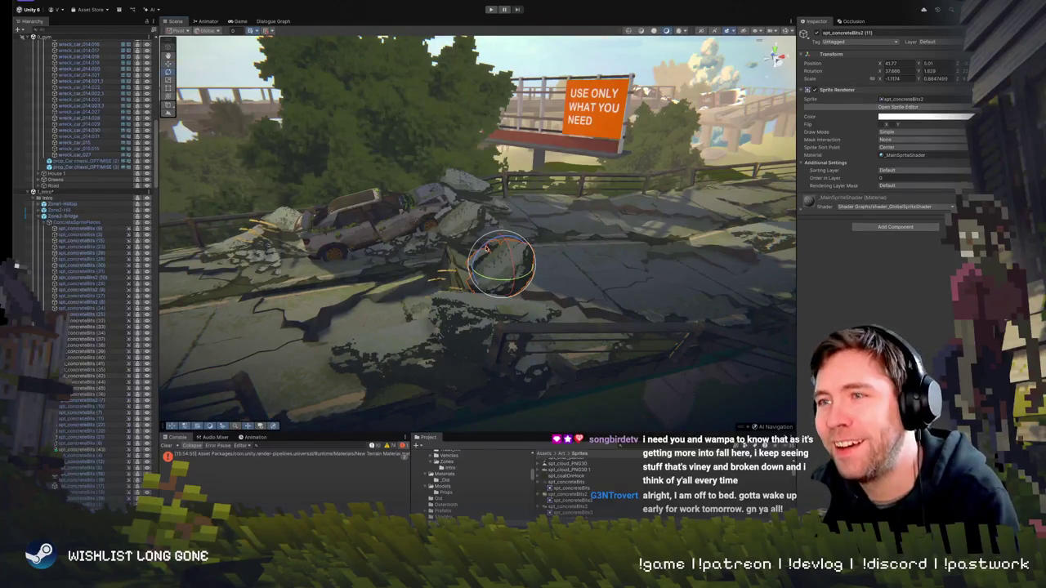
{"action": "left_click_drag", "start_coordinate": [505, 268], "coordinate": [511, 244]}
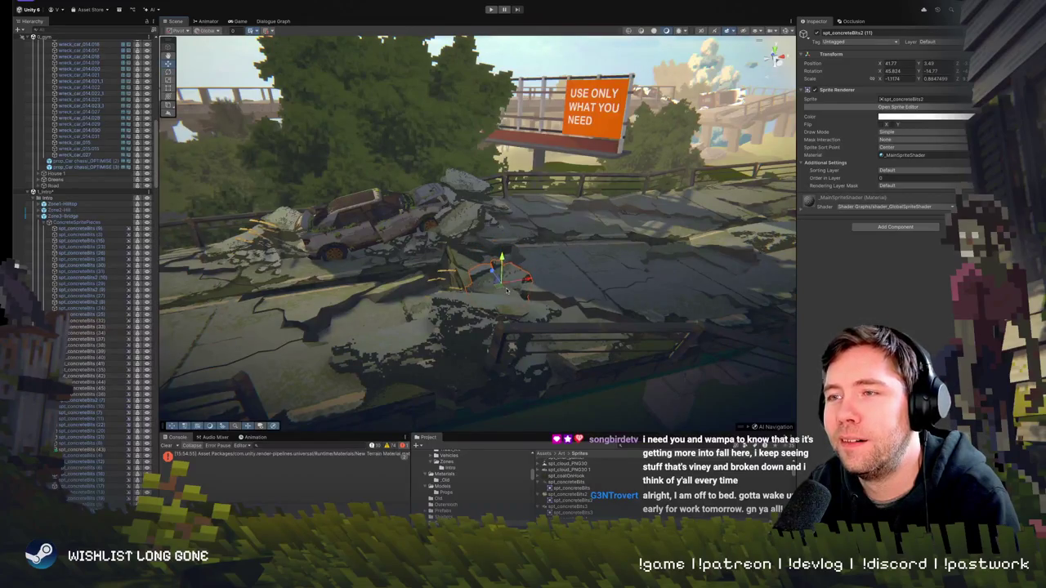
{"action": "mouse_move", "coordinate": [523, 278]}
{"action": "left_mouse_down"}
{"action": "mouse_move", "coordinate": [523, 253]}
{"action": "mouse_move", "coordinate": [411, 256]}
{"action": "mouse_move", "coordinate": [413, 224]}
{"action": "mouse_move", "coordinate": [415, 311]}
{"action": "left_mouse_up"}
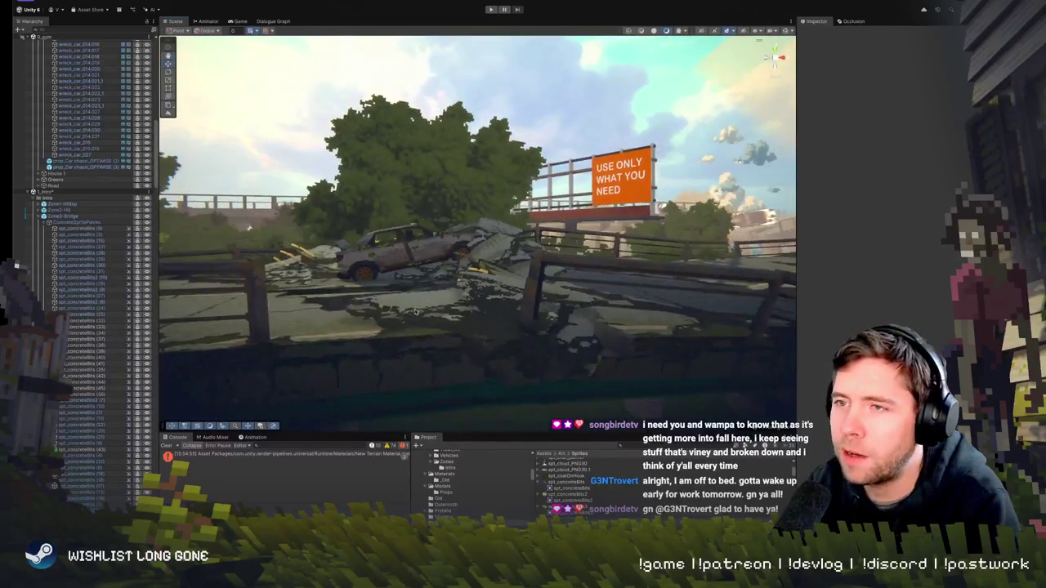
Navigate to a concrete chunk on the bridge deck and stretch its Y scale from 1 to about 1.02
{"action": "left_click", "coordinate": [418, 309]}
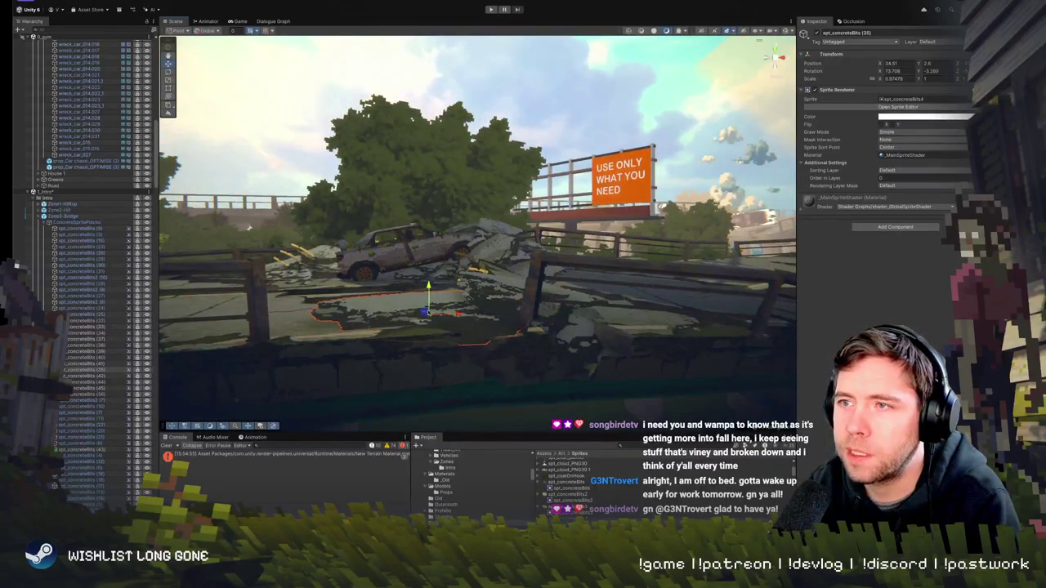
{"action": "mouse_move", "coordinate": [417, 306]}
{"action": "left_mouse_down"}
{"action": "mouse_move", "coordinate": [617, 316]}
{"action": "mouse_move", "coordinate": [369, 334]}
{"action": "mouse_move", "coordinate": [463, 344]}
{"action": "mouse_move", "coordinate": [563, 221]}
{"action": "left_mouse_up"}
{"action": "mouse_move", "coordinate": [722, 203]}
{"action": "left_mouse_down"}
{"action": "mouse_move", "coordinate": [644, 205]}
{"action": "mouse_move", "coordinate": [632, 230]}
{"action": "left_mouse_up"}
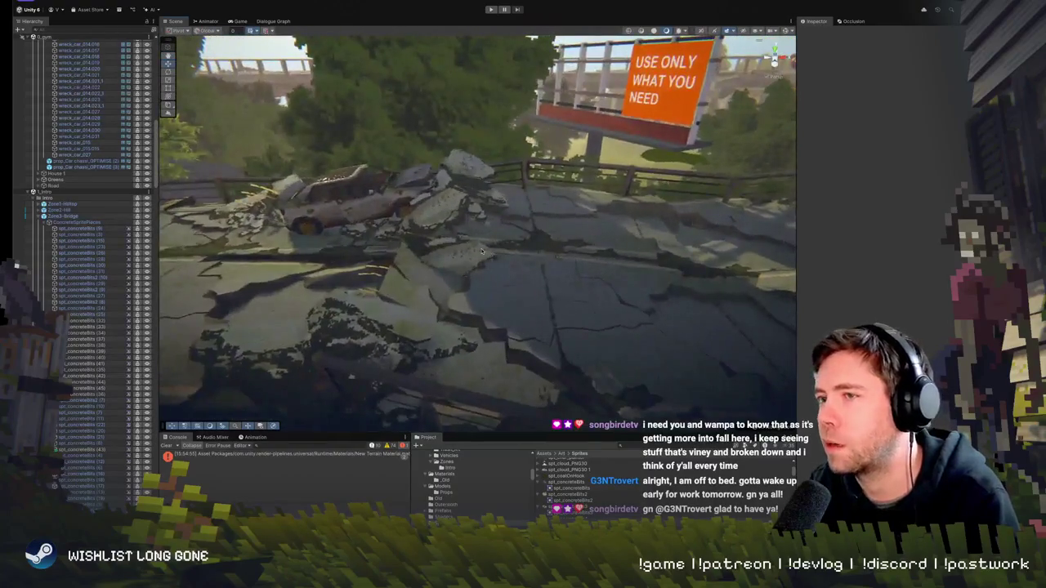
{"action": "left_click", "coordinate": [481, 254]}
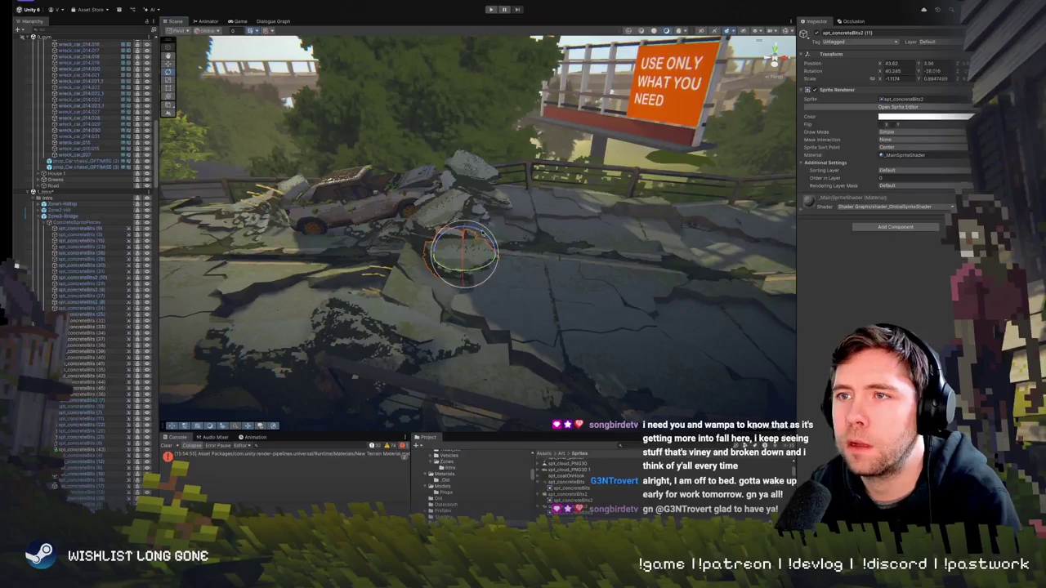
{"action": "mouse_move", "coordinate": [483, 232]}
{"action": "left_mouse_down"}
{"action": "mouse_move", "coordinate": [680, 239]}
{"action": "mouse_move", "coordinate": [646, 279]}
{"action": "mouse_move", "coordinate": [495, 196]}
{"action": "mouse_move", "coordinate": [514, 268]}
{"action": "left_mouse_up"}
{"action": "left_click", "coordinate": [514, 267]}
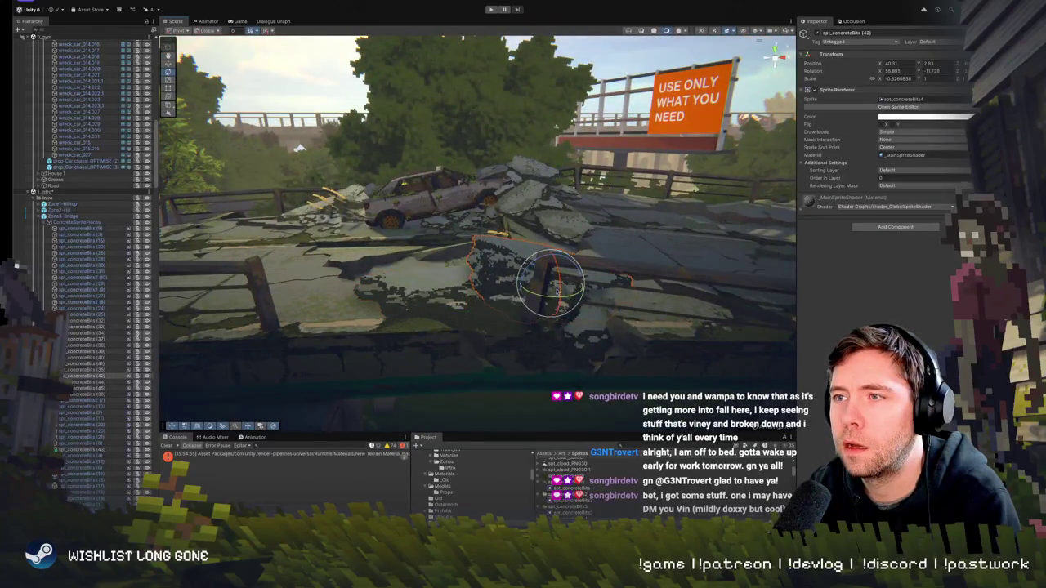
{"action": "left_click_drag", "start_coordinate": [550, 280], "coordinate": [549, 268]}
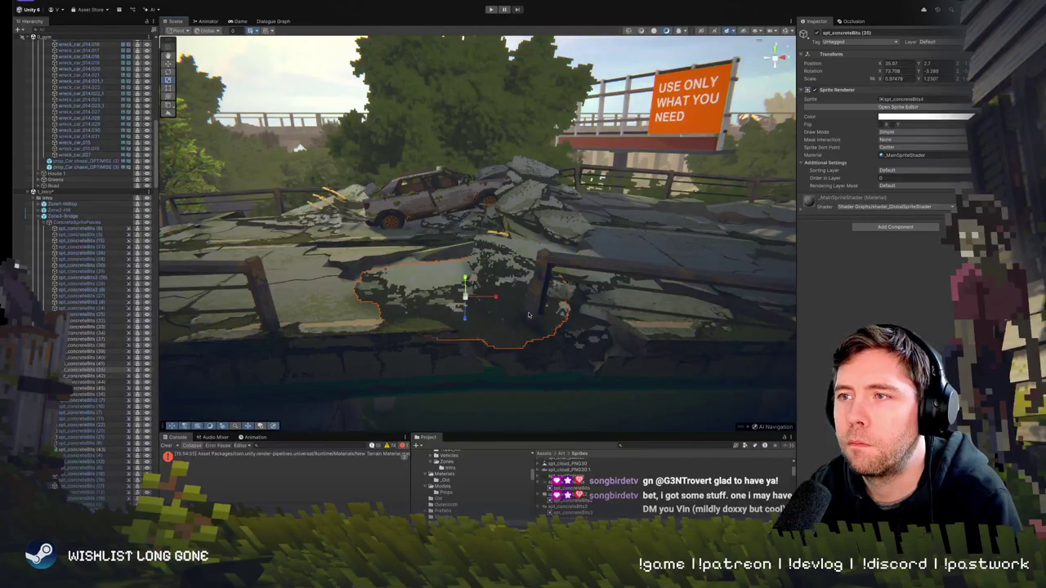
{"action": "mouse_move", "coordinate": [587, 333]}
{"action": "left_mouse_down"}
{"action": "mouse_move", "coordinate": [564, 349]}
{"action": "mouse_move", "coordinate": [527, 294]}
{"action": "mouse_move", "coordinate": [569, 324]}
{"action": "left_mouse_up"}
{"action": "scroll", "coordinate": [527, 294], "scroll_direction": "up", "scroll_amount": 8}
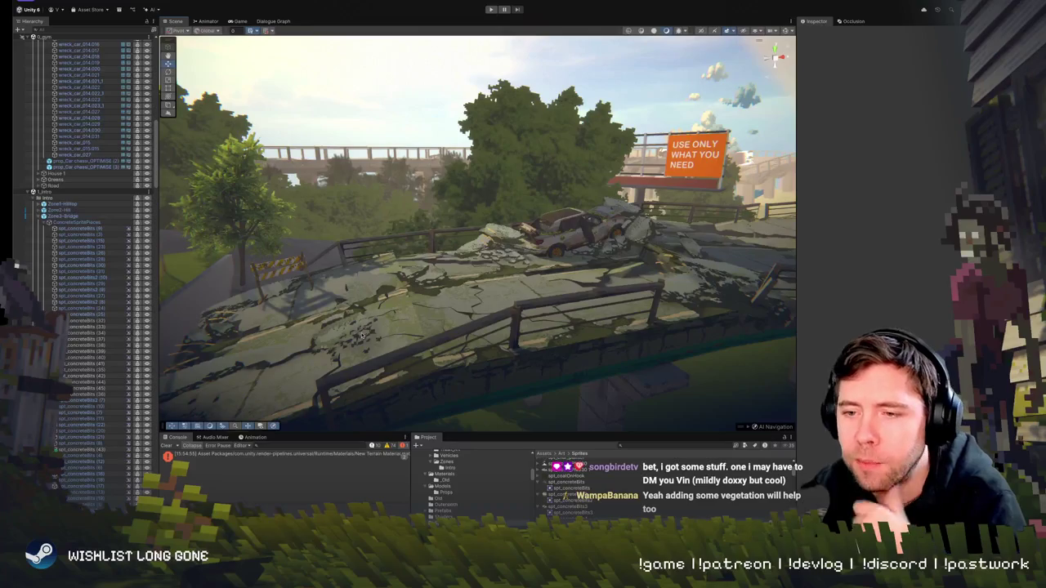
{"action": "key", "text": "s"}
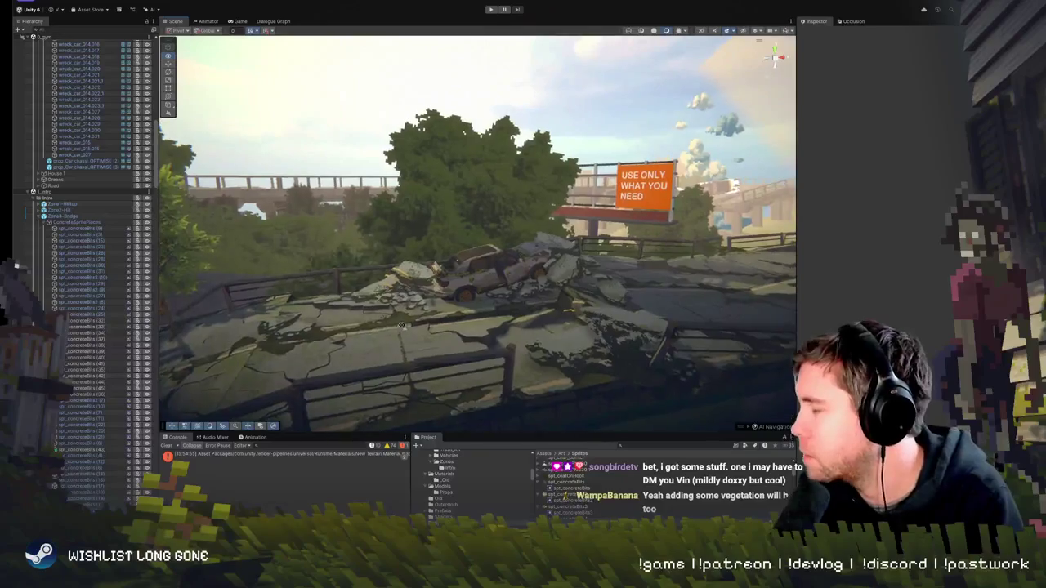
{"action": "key", "text": "w"}
{"action": "key", "text": "s"}
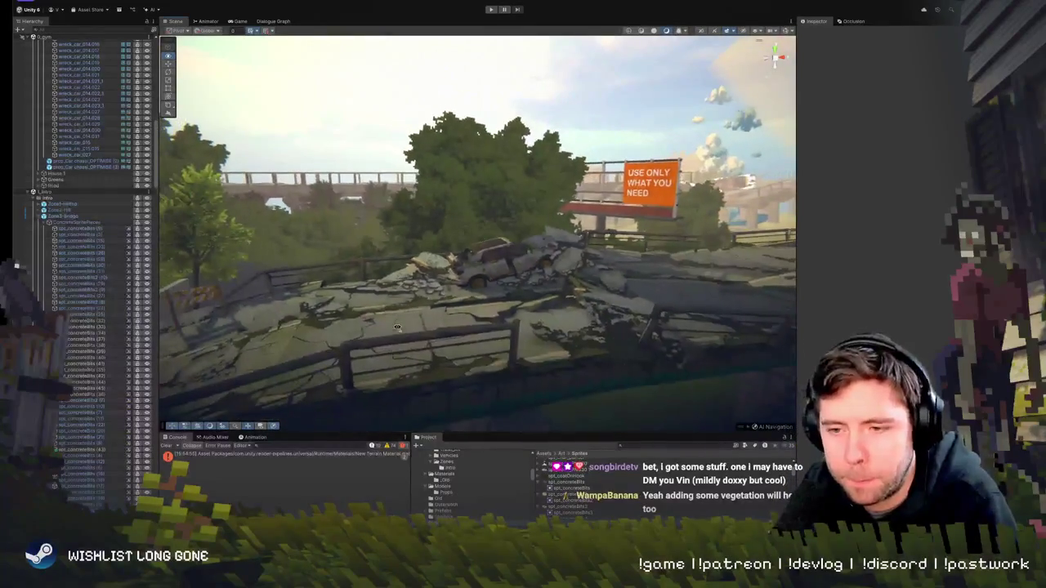
{"action": "key", "text": "q"}
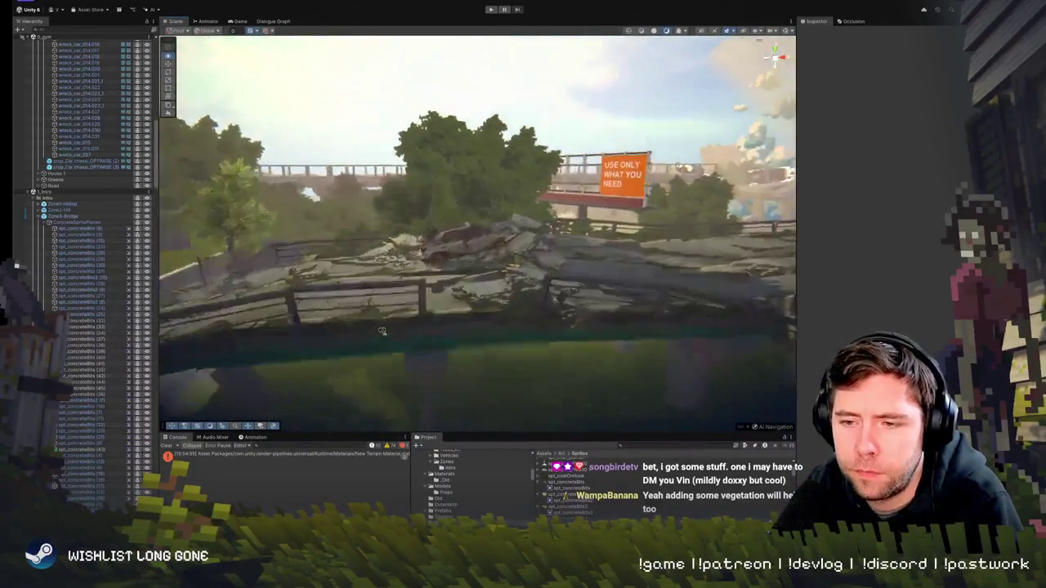
{"action": "key", "text": "w"}
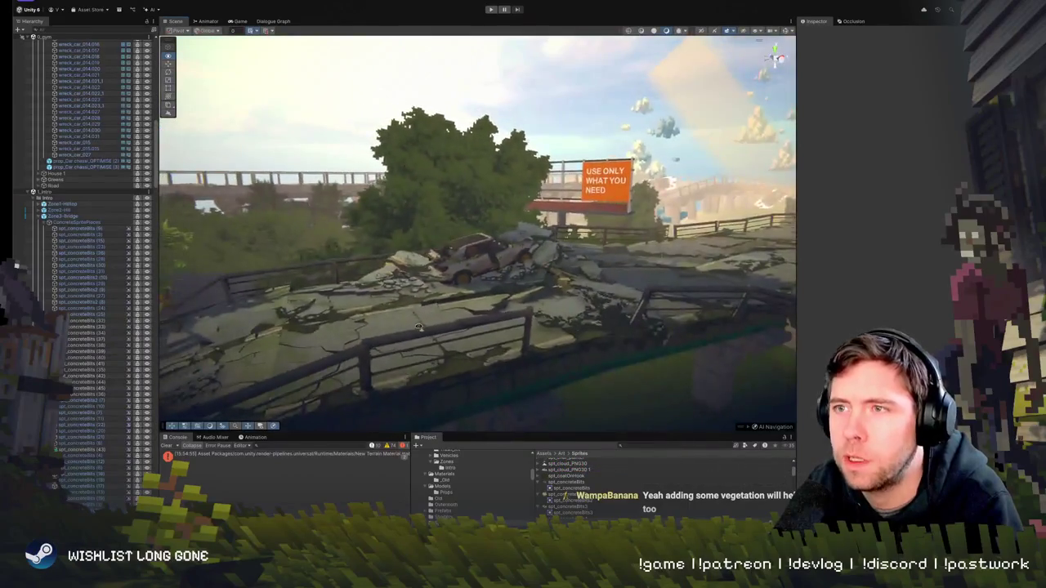
{"action": "key", "text": "s"}
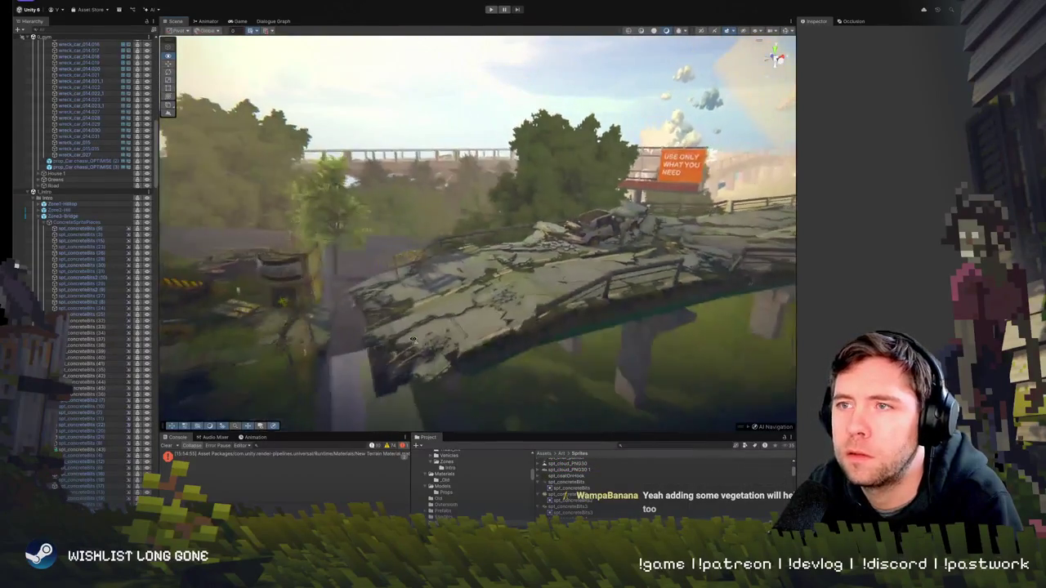
{"action": "key", "text": "w"}
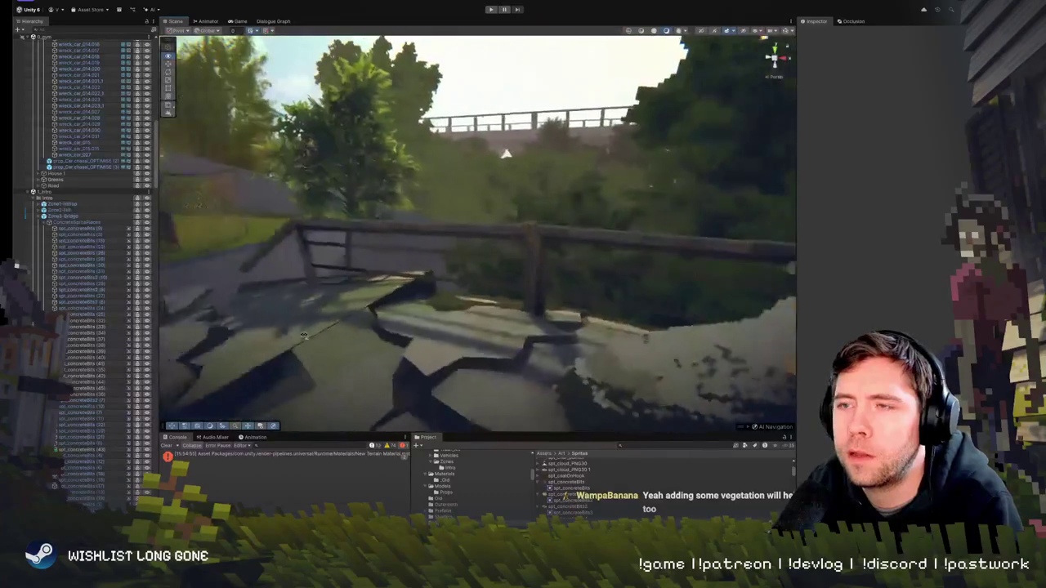
{"action": "key", "text": "s"}
{"action": "left_click", "coordinate": [495, 266]}
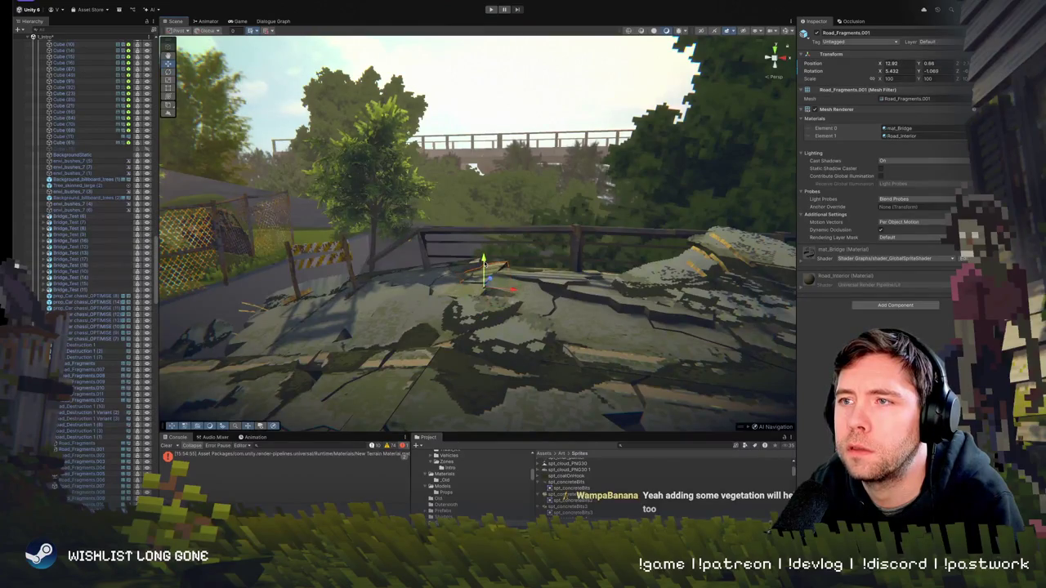
Tilt the Road_Fragments.005 deck slab to a rotation of about -5.031 and 0.99
{"action": "key", "text": "w"}
{"action": "left_click", "coordinate": [535, 305]}
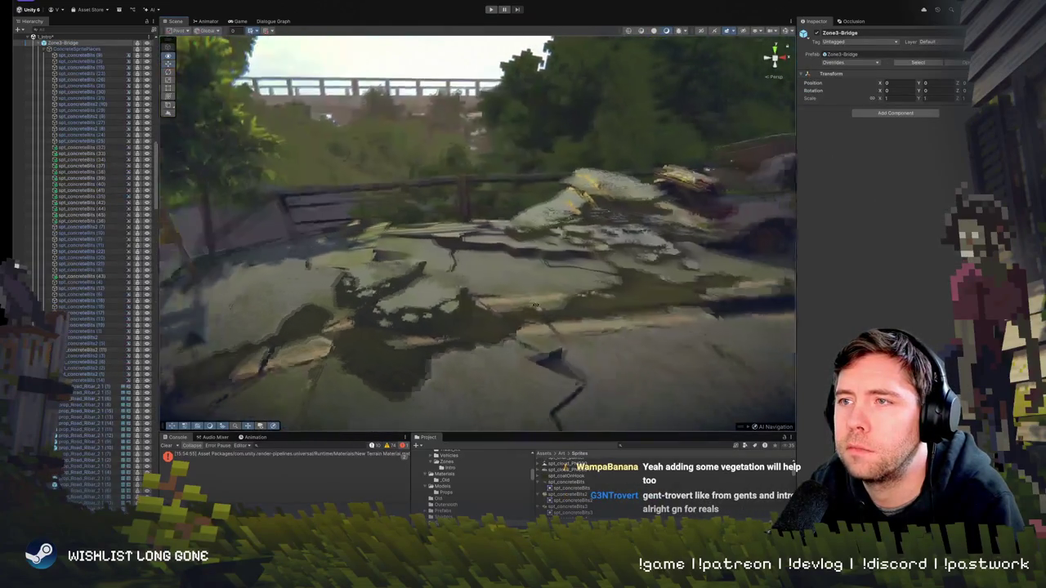
{"action": "key", "text": "w"}
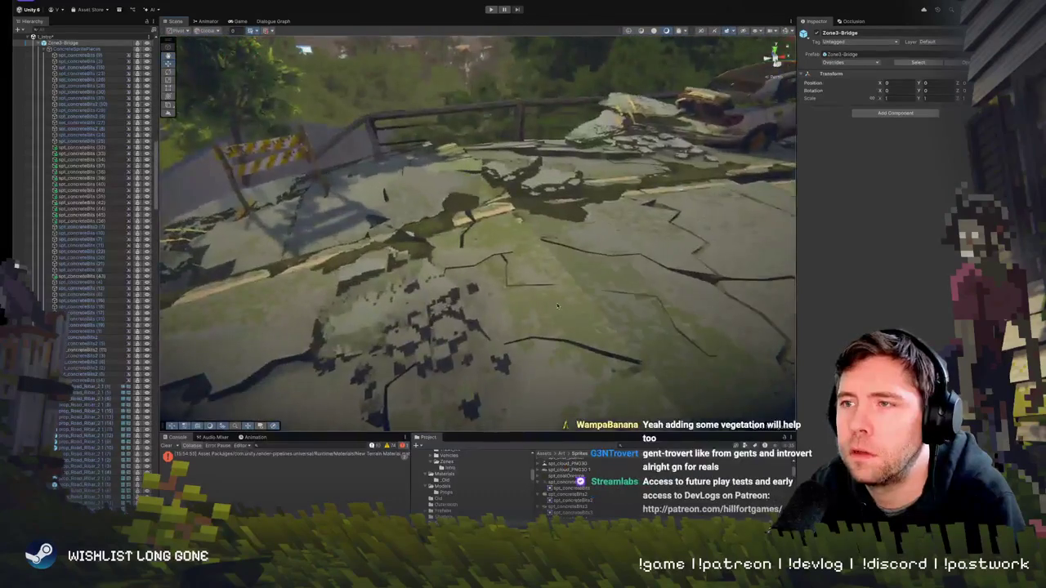
{"action": "left_click", "coordinate": [566, 311]}
{"action": "mouse_move", "coordinate": [520, 313]}
{"action": "left_mouse_down"}
{"action": "mouse_move", "coordinate": [514, 280]}
{"action": "mouse_move", "coordinate": [532, 390]}
{"action": "mouse_move", "coordinate": [515, 316]}
{"action": "left_mouse_up"}
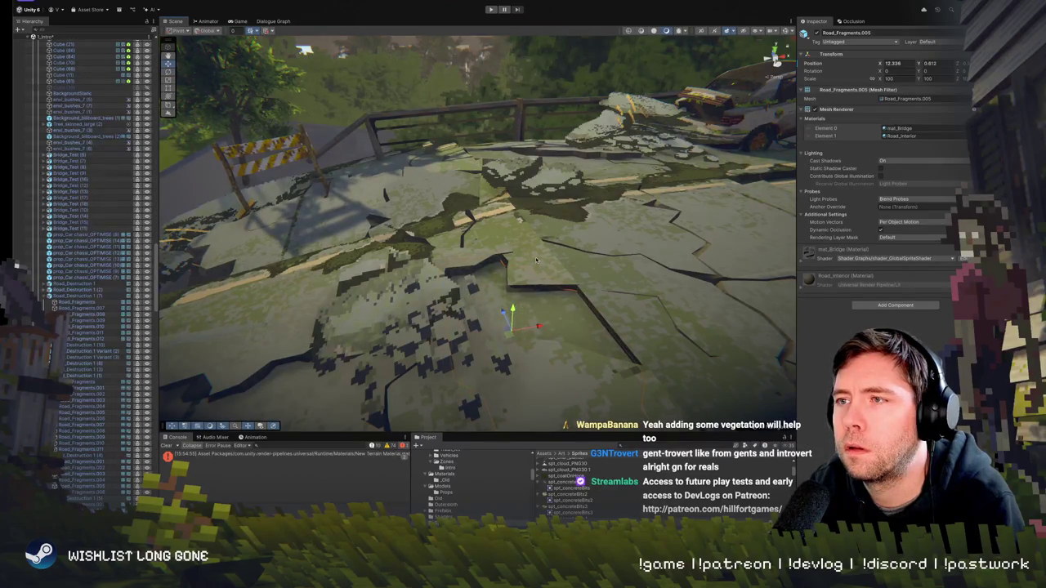
{"action": "left_click", "coordinate": [536, 260]}
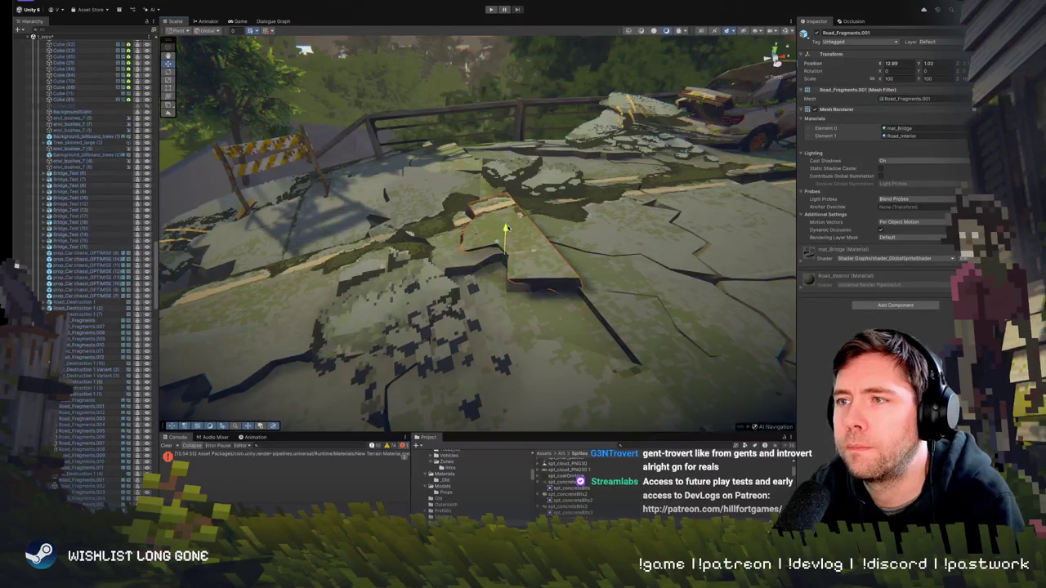
{"action": "left_click", "coordinate": [552, 257]}
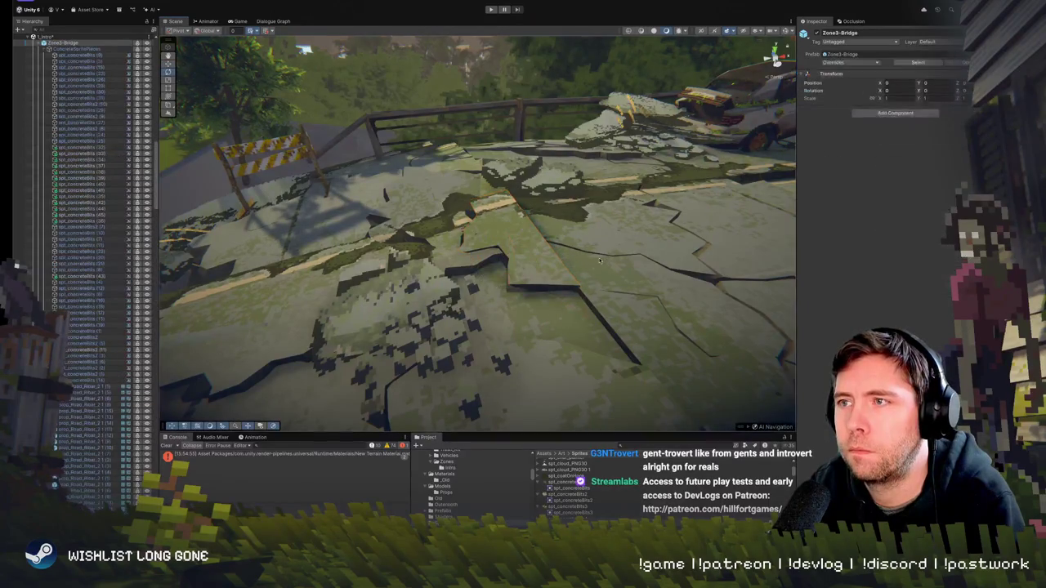
{"action": "scroll", "coordinate": [572, 260], "scroll_direction": "down", "scroll_amount": 5}
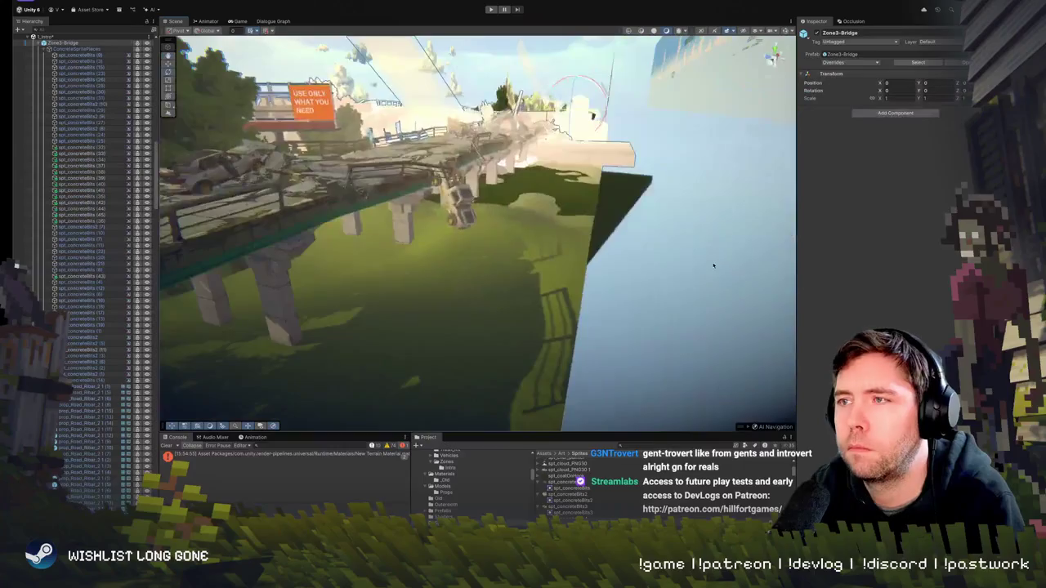
{"action": "mouse_move", "coordinate": [712, 265]}
{"action": "left_mouse_down"}
{"action": "mouse_move", "coordinate": [450, 241]}
{"action": "mouse_move", "coordinate": [488, 244]}
{"action": "mouse_move", "coordinate": [490, 270]}
{"action": "mouse_move", "coordinate": [400, 330]}
{"action": "left_mouse_up"}
Work through the Hierarchy, collapsing NeighbourhoodKit and Zone1-Hilltop, to reach and expand the Zone3-Bridge group
{"action": "left_click", "coordinate": [402, 330]}
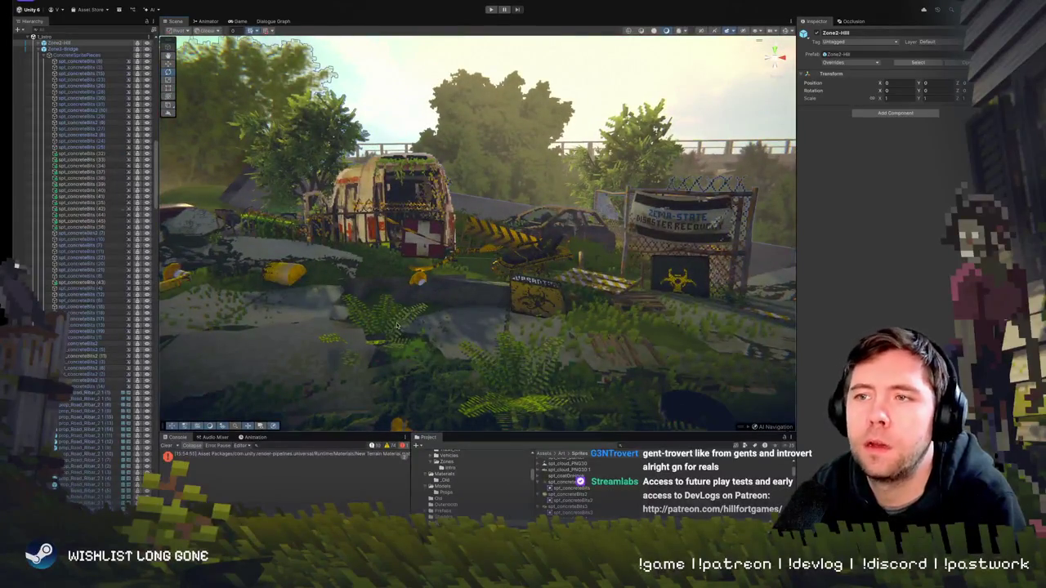
{"action": "left_click", "coordinate": [397, 326]}
{"action": "mouse_move", "coordinate": [397, 257]}
{"action": "left_mouse_down"}
{"action": "mouse_move", "coordinate": [401, 334]}
{"action": "mouse_move", "coordinate": [416, 310]}
{"action": "mouse_move", "coordinate": [435, 318]}
{"action": "left_mouse_up"}
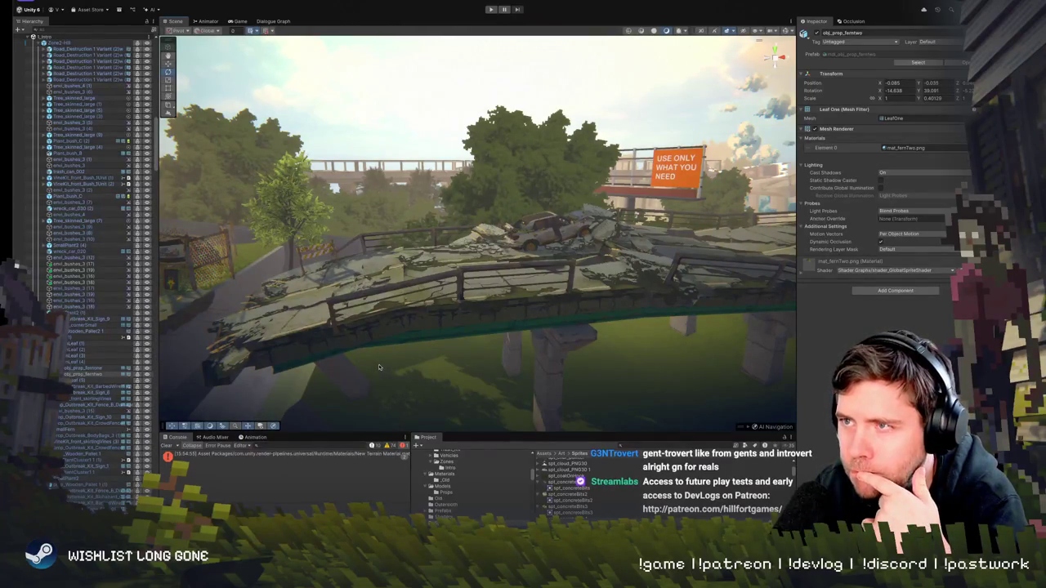
{"action": "left_click_drag", "start_coordinate": [379, 366], "coordinate": [347, 288]}
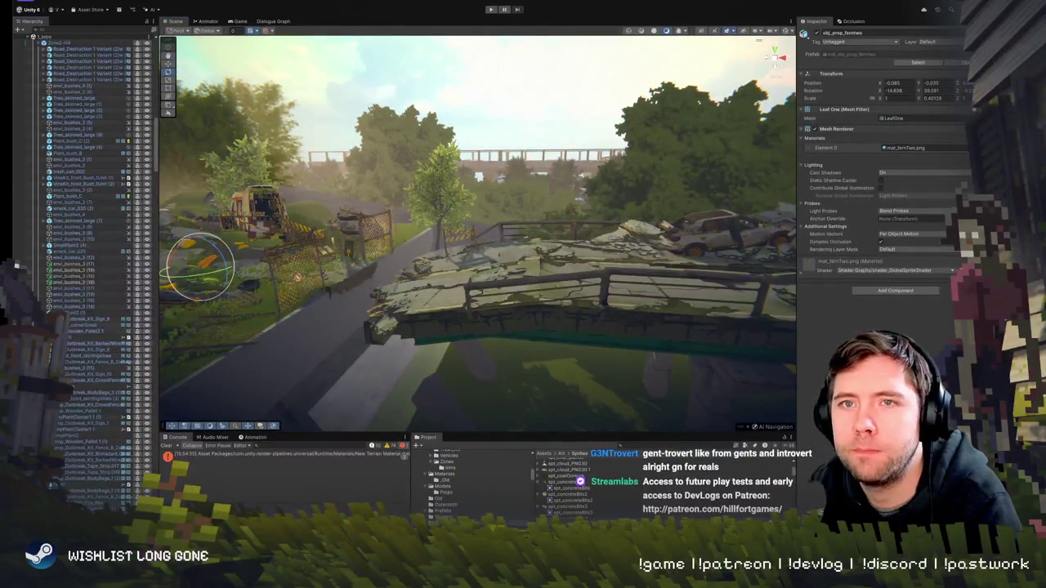
{"action": "scroll", "coordinate": [82, 245], "scroll_direction": "up", "scroll_amount": 10}
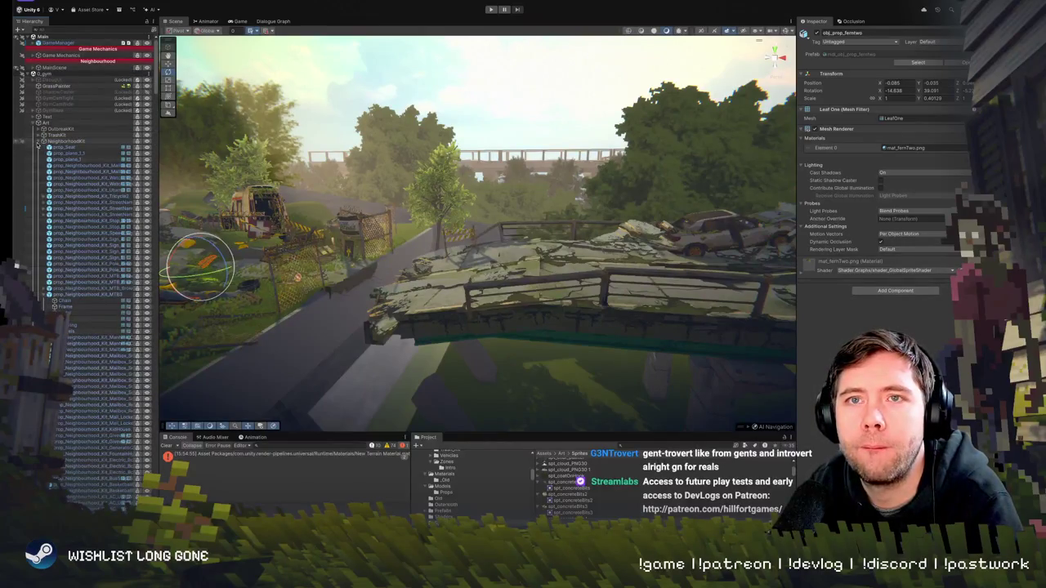
{"action": "left_click", "coordinate": [38, 142]}
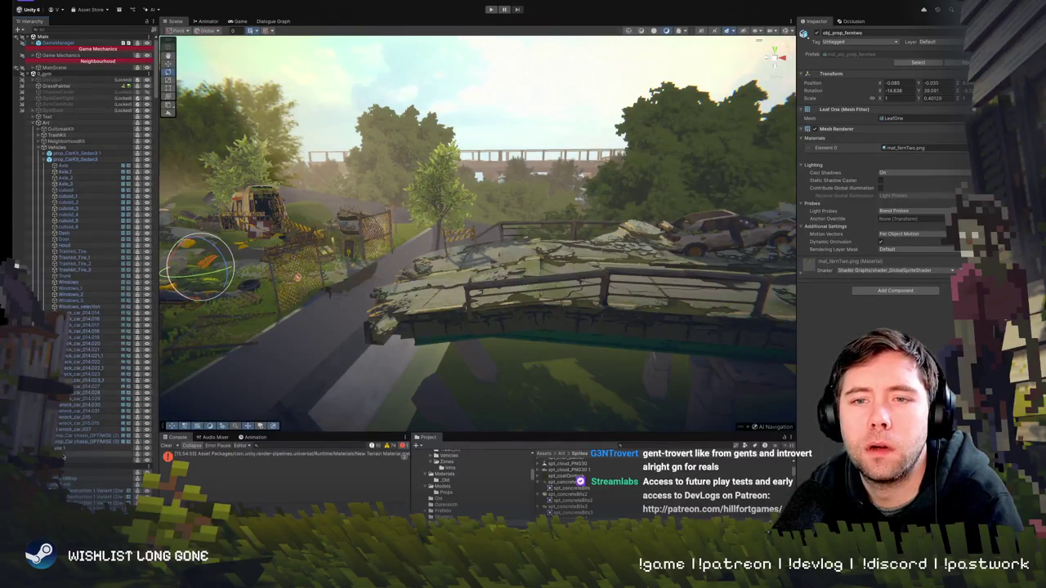
{"action": "scroll", "coordinate": [98, 454], "scroll_direction": "down", "scroll_amount": 10}
{"action": "left_click", "coordinate": [90, 305]}
{"action": "left_click", "coordinate": [62, 219]}
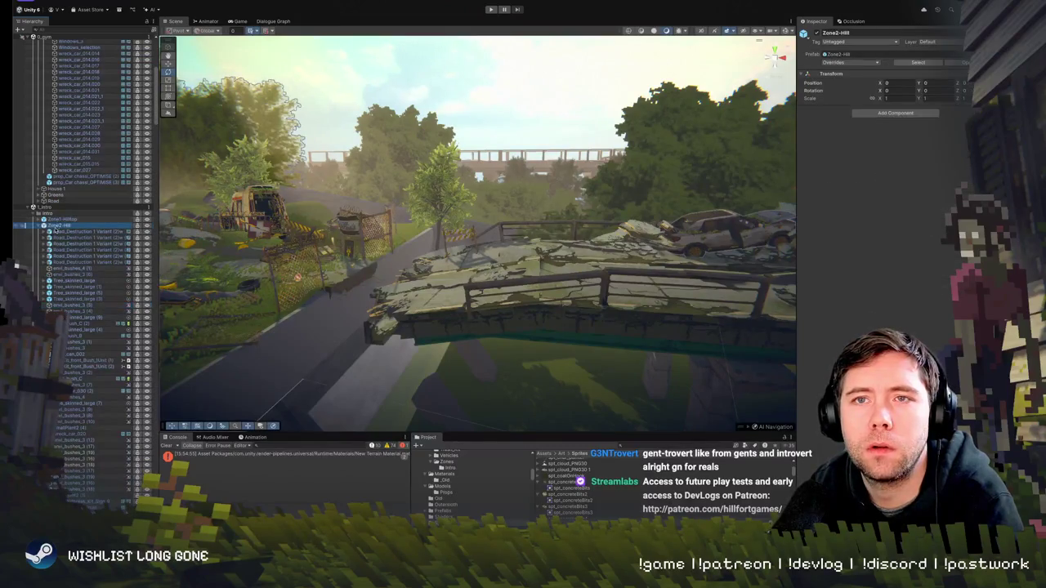
{"action": "key", "text": "Left"}
{"action": "key", "text": "Down"}
{"action": "key", "text": "Down"}
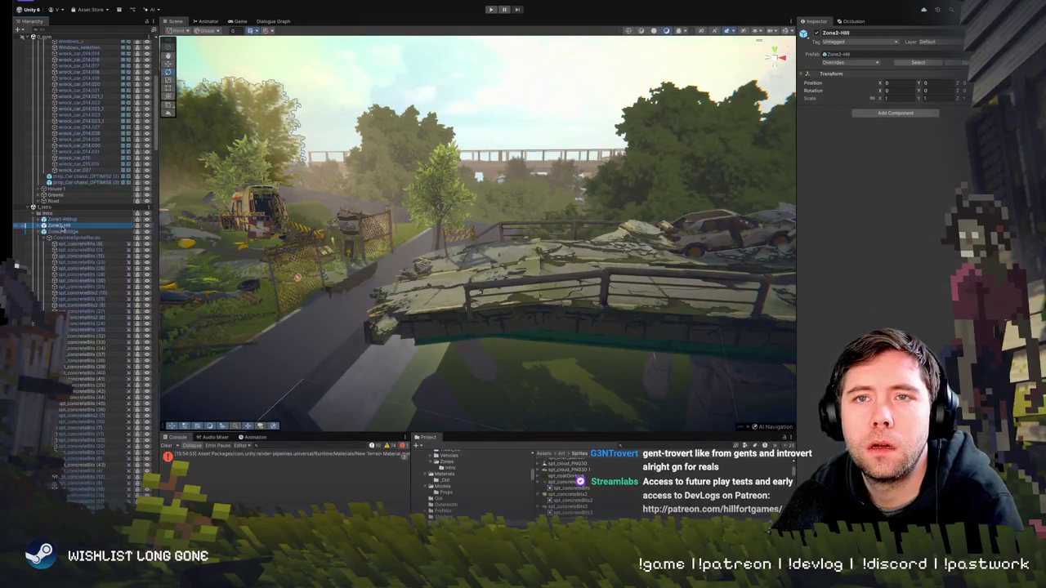
{"action": "key", "text": "Right"}
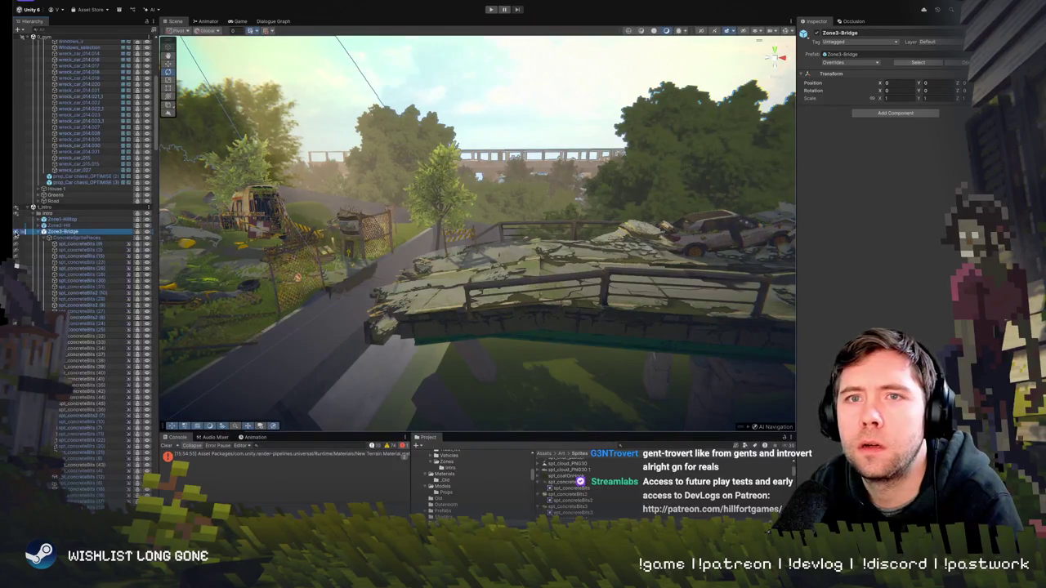
Open Zone3-Bridge in Prefab Mode, frame the whole bridge, and select TruckGreyBoxTest (10)
{"action": "left_click", "coordinate": [148, 233]}
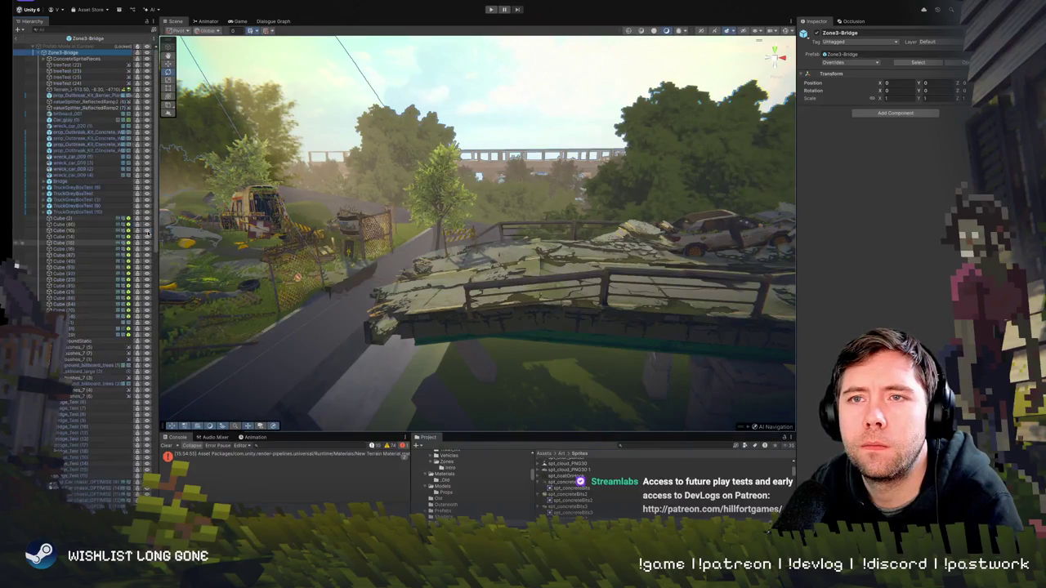
{"action": "key", "text": "f"}
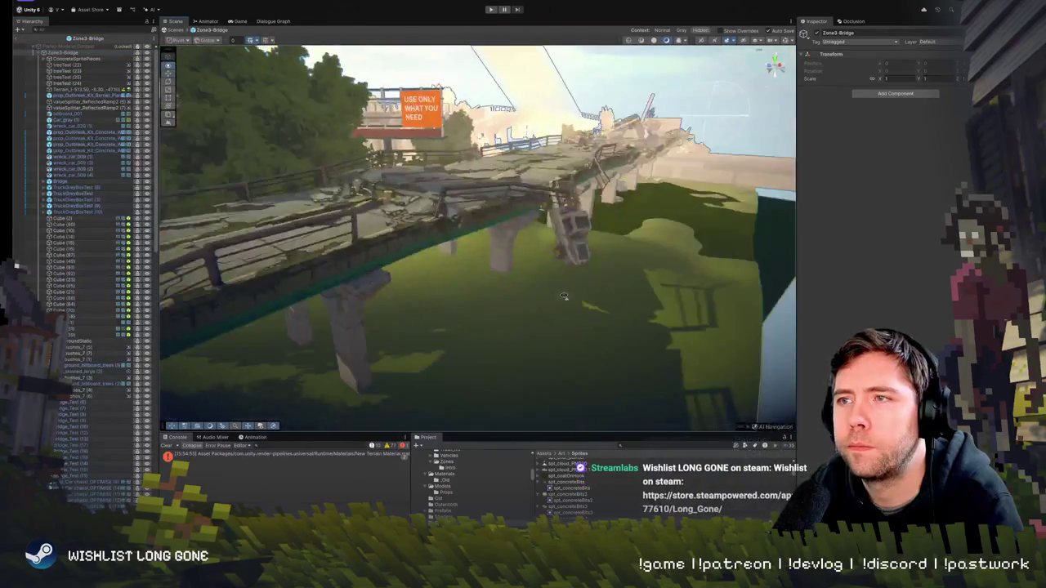
{"action": "scroll", "coordinate": [563, 295], "scroll_direction": "up", "scroll_amount": 10}
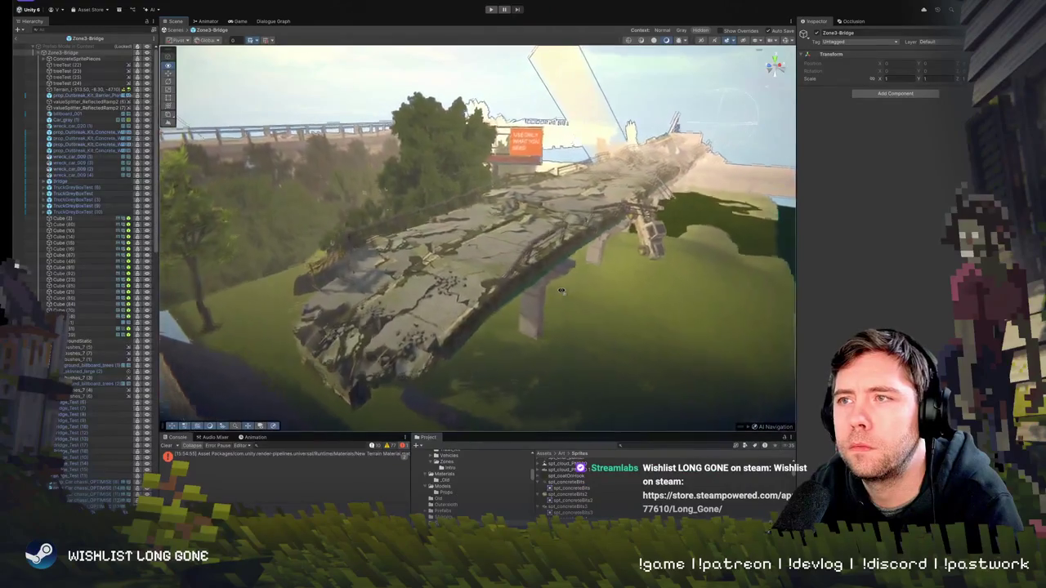
{"action": "scroll", "coordinate": [471, 288], "scroll_direction": "down", "scroll_amount": 10}
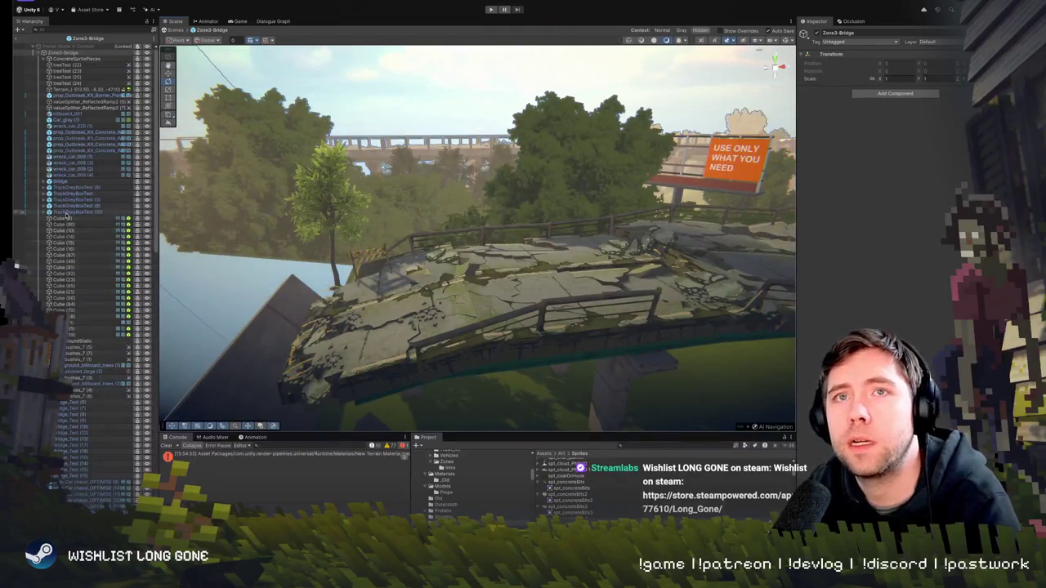
{"action": "left_click", "coordinate": [77, 212]}
{"action": "left_click", "coordinate": [18, 29]}
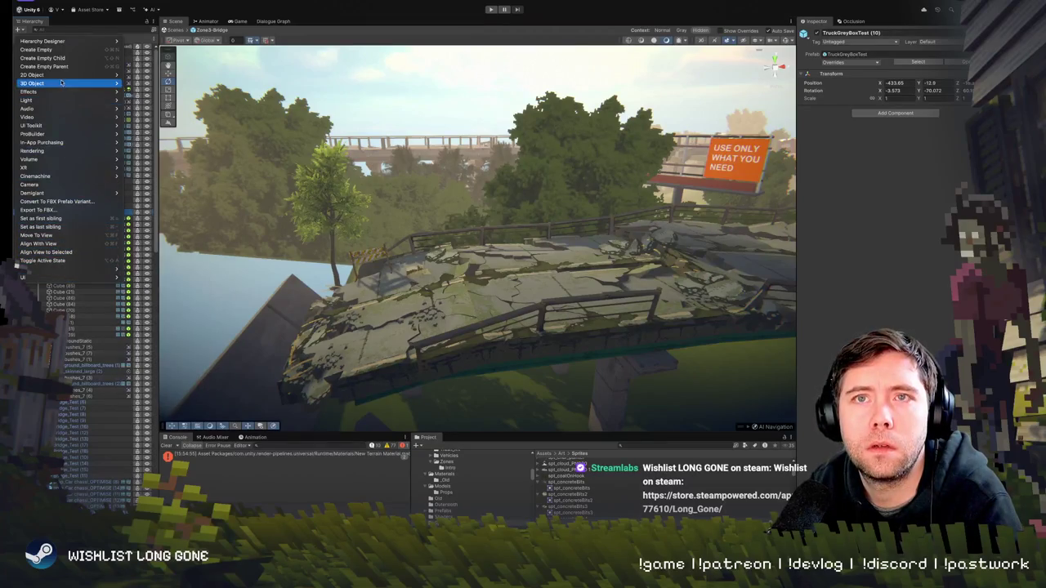
Add a Terrain to the bridge prefab and drag it beneath the broken deck, to about Y -8.32
{"action": "left_click", "coordinate": [155, 184]}
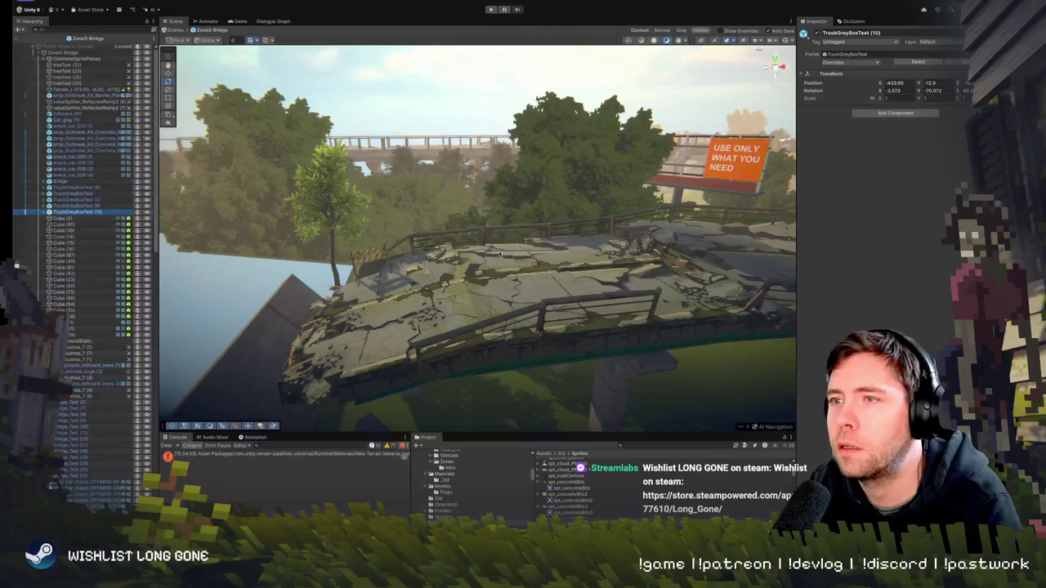
{"action": "scroll", "coordinate": [490, 245], "scroll_direction": "up", "scroll_amount": 3}
{"action": "mouse_move", "coordinate": [490, 245]}
{"action": "left_mouse_down"}
{"action": "mouse_move", "coordinate": [571, 249]}
{"action": "mouse_move", "coordinate": [515, 228]}
{"action": "left_mouse_up"}
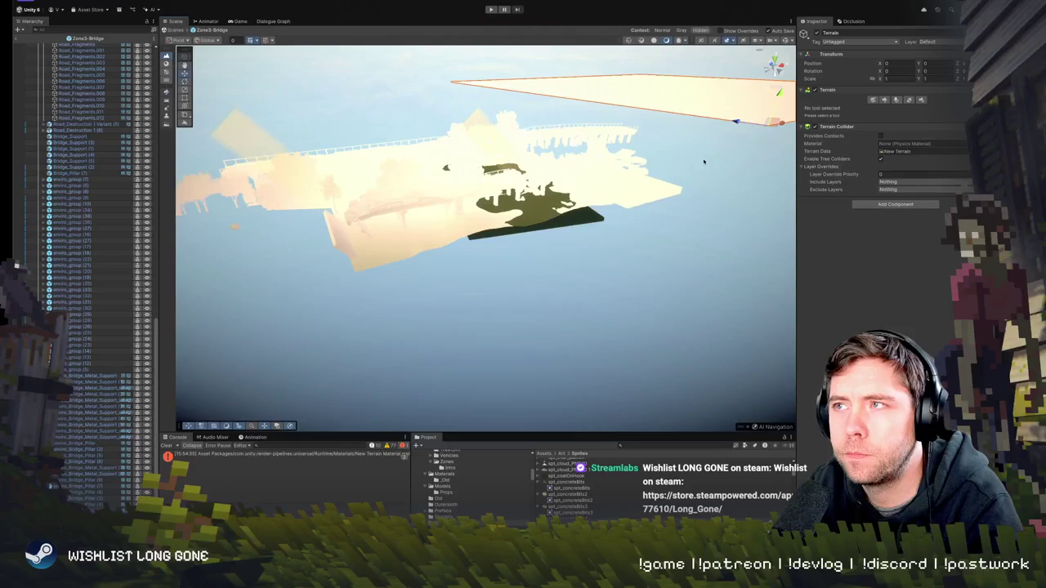
{"action": "left_click_drag", "start_coordinate": [768, 130], "coordinate": [370, 235]}
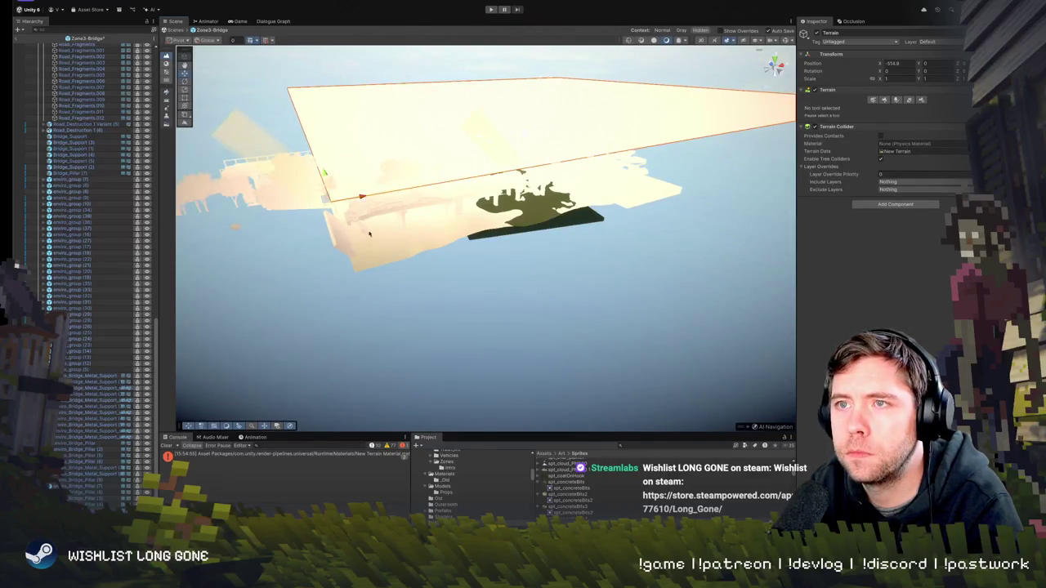
{"action": "left_click_drag", "start_coordinate": [321, 180], "coordinate": [329, 192]}
{"action": "scroll", "coordinate": [328, 192], "scroll_direction": "up", "scroll_amount": 10}
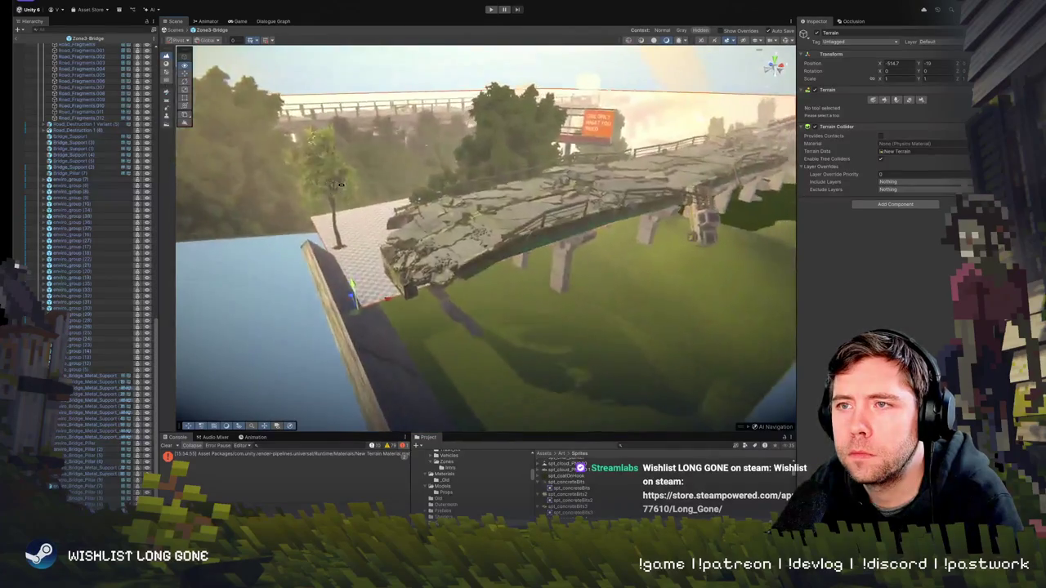
{"action": "mouse_move", "coordinate": [367, 321]}
{"action": "left_mouse_down"}
{"action": "mouse_move", "coordinate": [453, 362]}
{"action": "mouse_move", "coordinate": [446, 368]}
{"action": "mouse_move", "coordinate": [439, 290]}
{"action": "mouse_move", "coordinate": [444, 350]}
{"action": "mouse_move", "coordinate": [441, 302]}
{"action": "left_mouse_up"}
{"action": "key", "text": "w"}
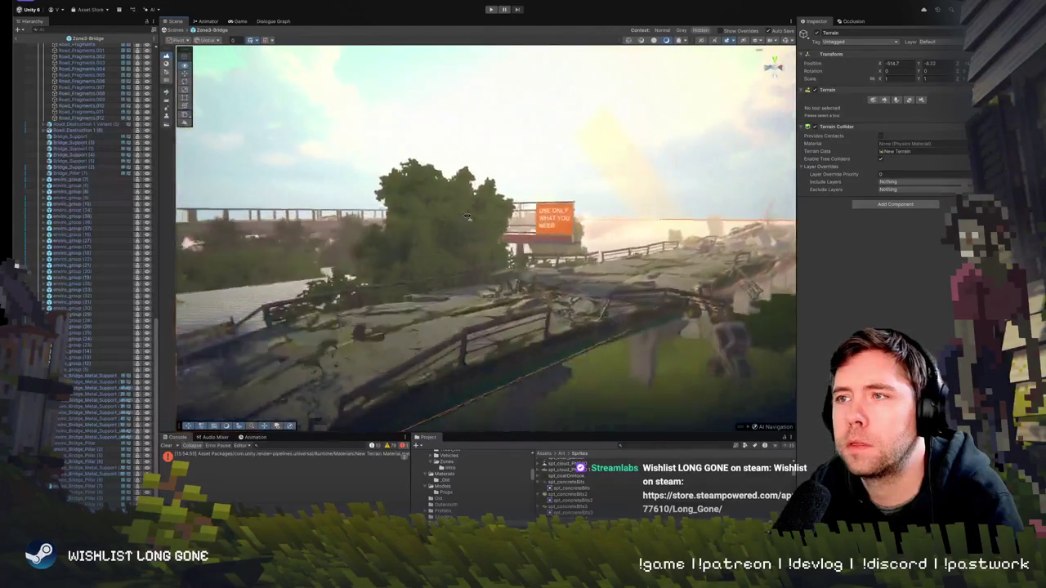
{"action": "key", "text": "w"}
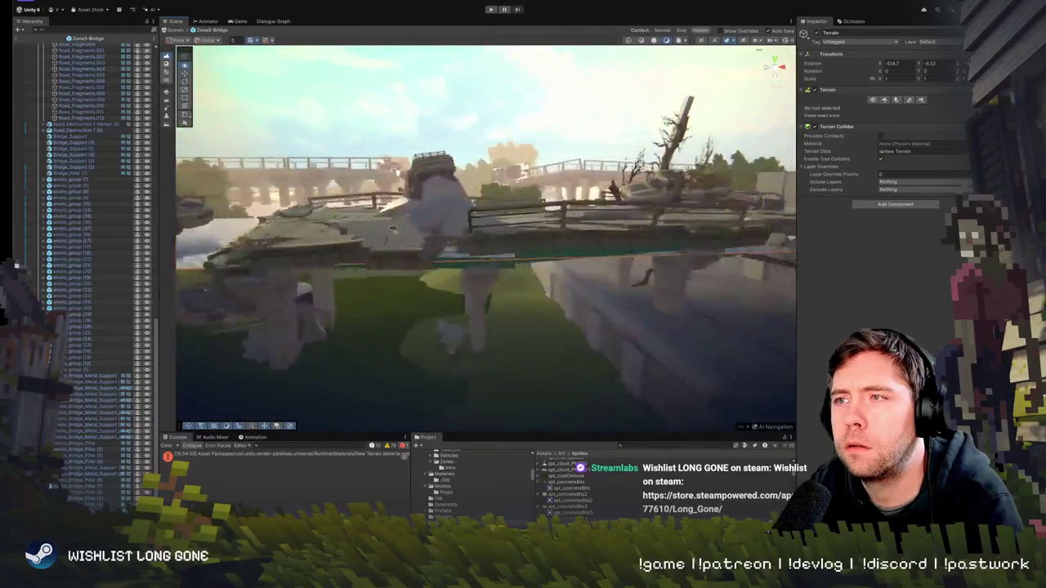
{"action": "key", "text": "s"}
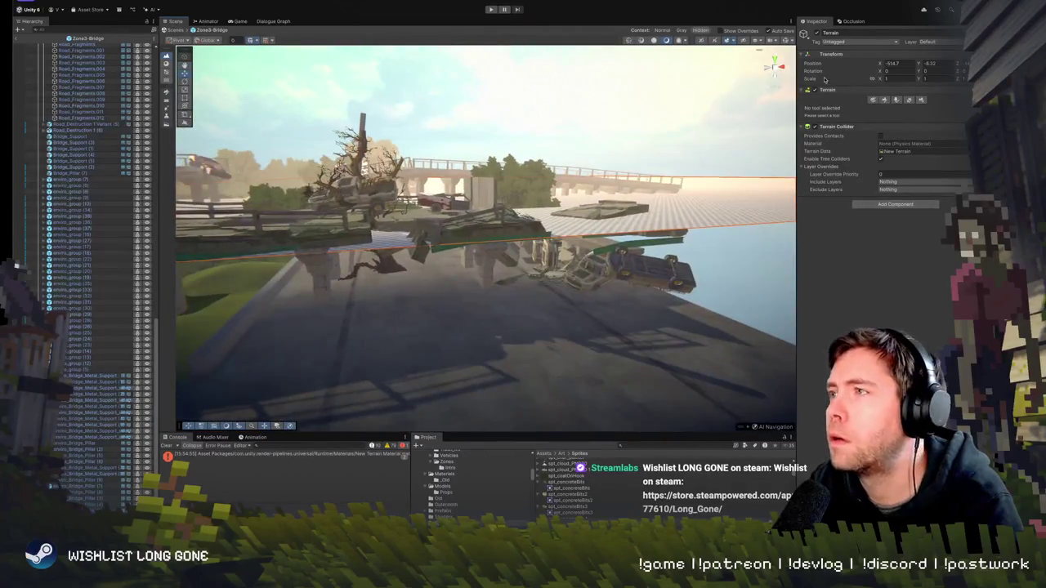
{"action": "left_click", "coordinate": [921, 99]}
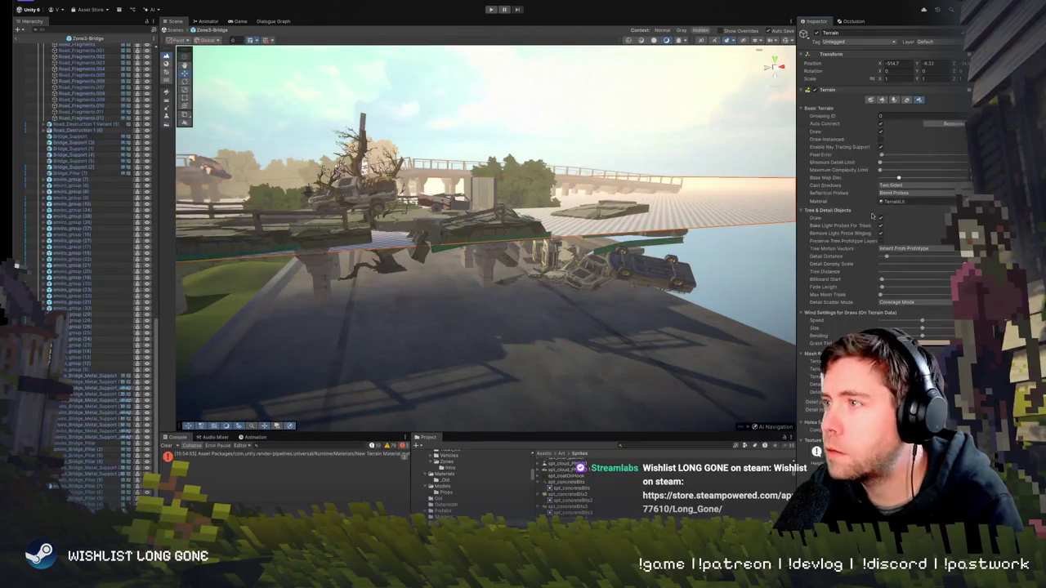
Set the terrain length and width to 200 as a first try
{"action": "scroll", "coordinate": [893, 317], "scroll_direction": "down", "scroll_amount": 5}
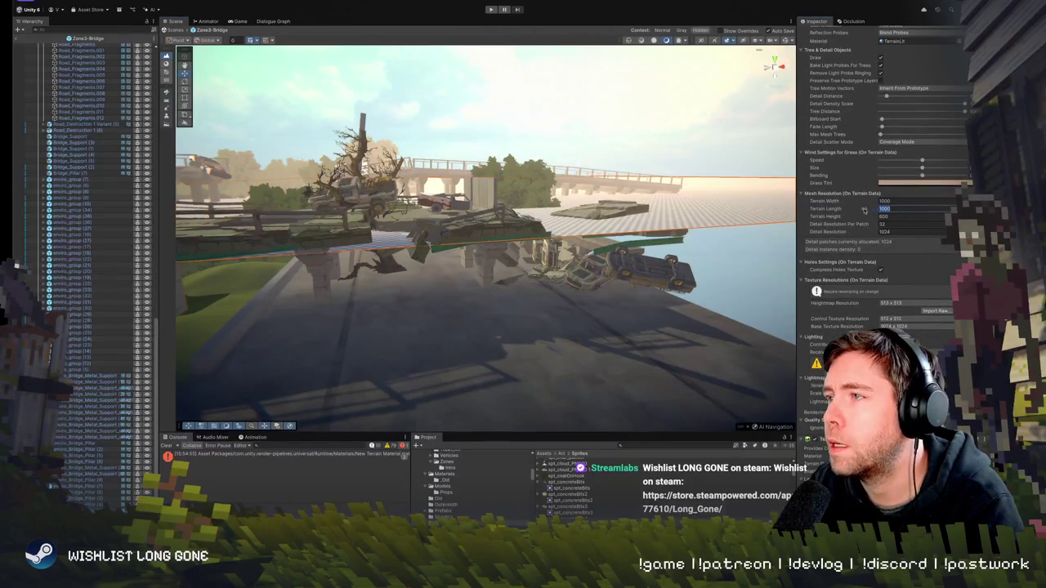
{"action": "left_click_drag", "start_coordinate": [825, 208], "coordinate": [821, 209]}
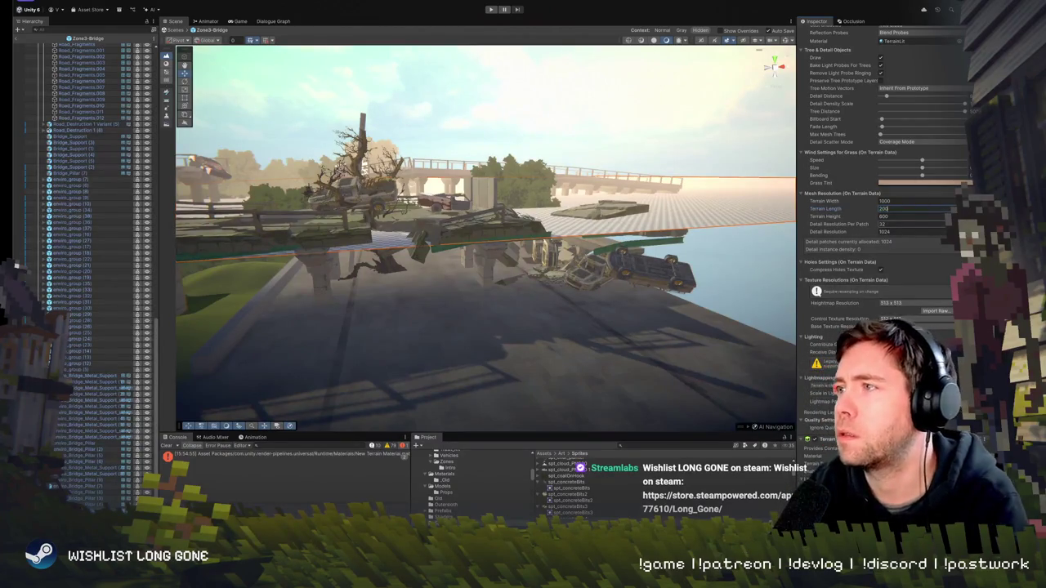
{"action": "type", "text": "200"}
{"action": "left_click", "coordinate": [895, 203]}
{"action": "type", "text": "200"}
{"action": "key", "text": "Return"}
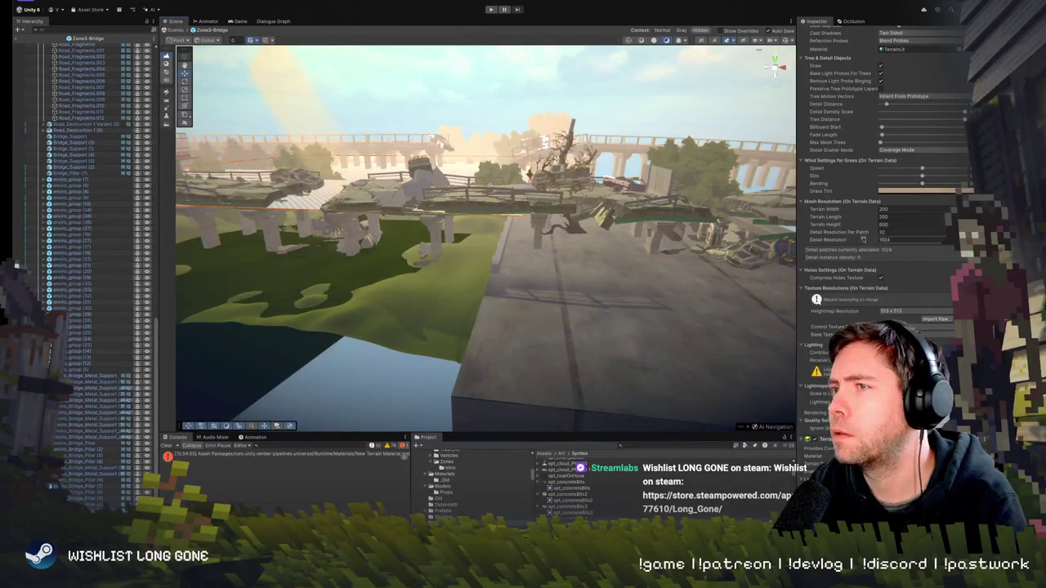
Change the terrain width and length to 240 each and check the fit around the bridge
{"action": "left_click_drag", "start_coordinate": [589, 204], "coordinate": [595, 207]}
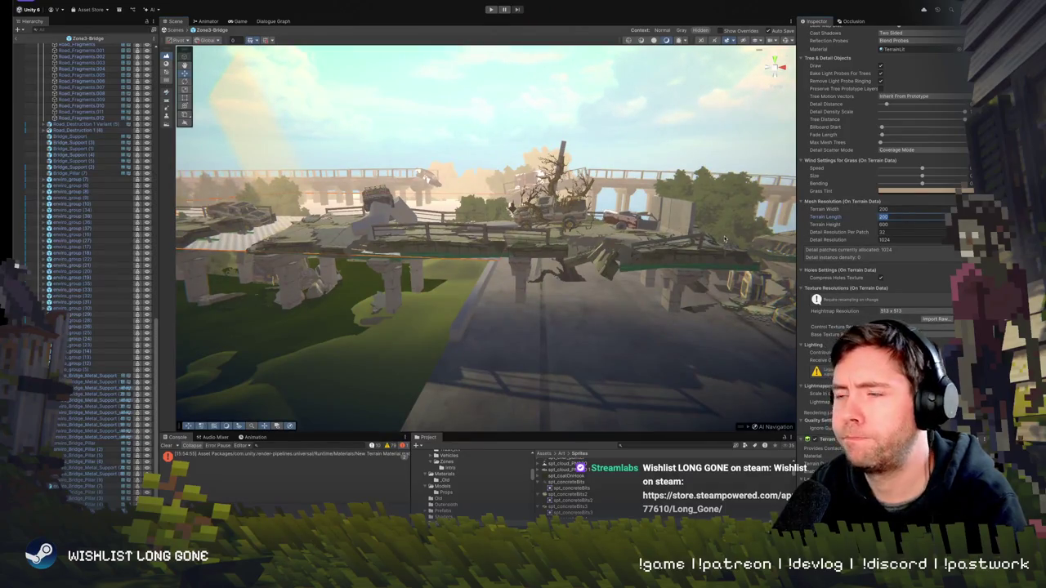
{"action": "type", "text": "30"}
{"action": "key", "text": "BackSpace"}
{"action": "key", "text": "BackSpace"}
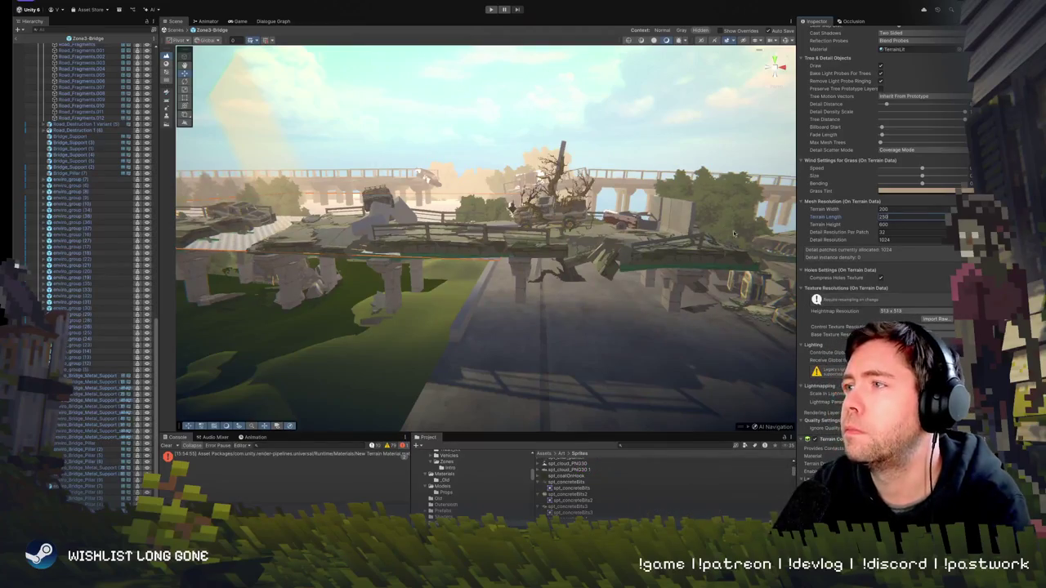
{"action": "left_click", "coordinate": [883, 209]}
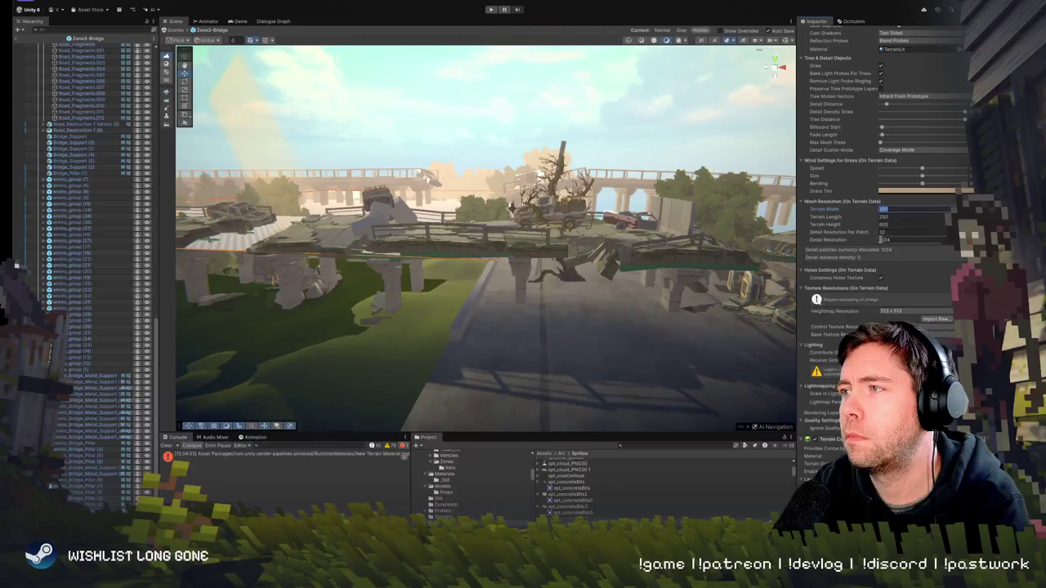
{"action": "type", "text": "250"}
{"action": "key", "text": "Return"}
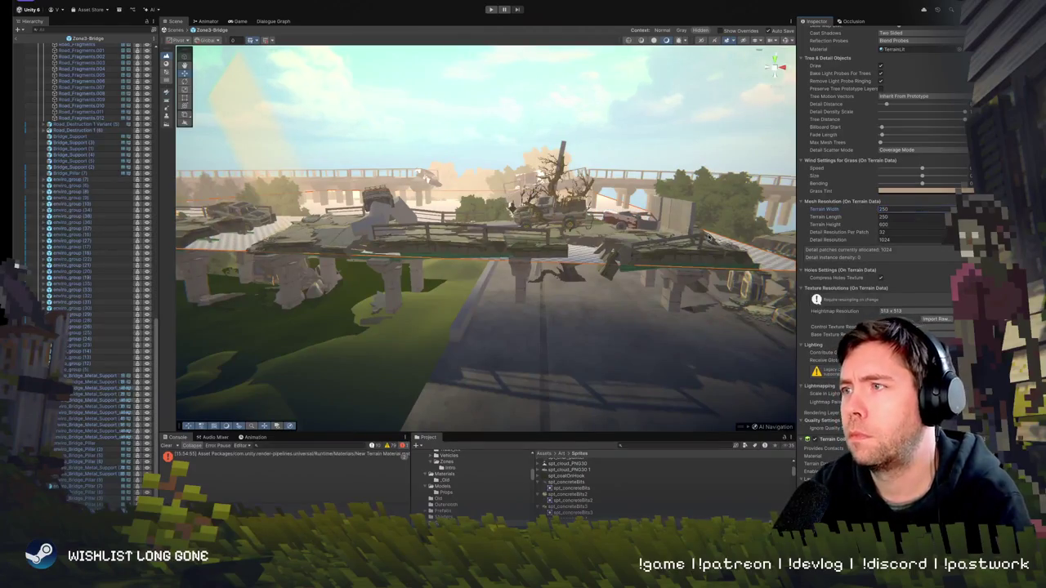
{"action": "left_click_drag", "start_coordinate": [710, 237], "coordinate": [720, 242]}
{"action": "type", "text": "240"}
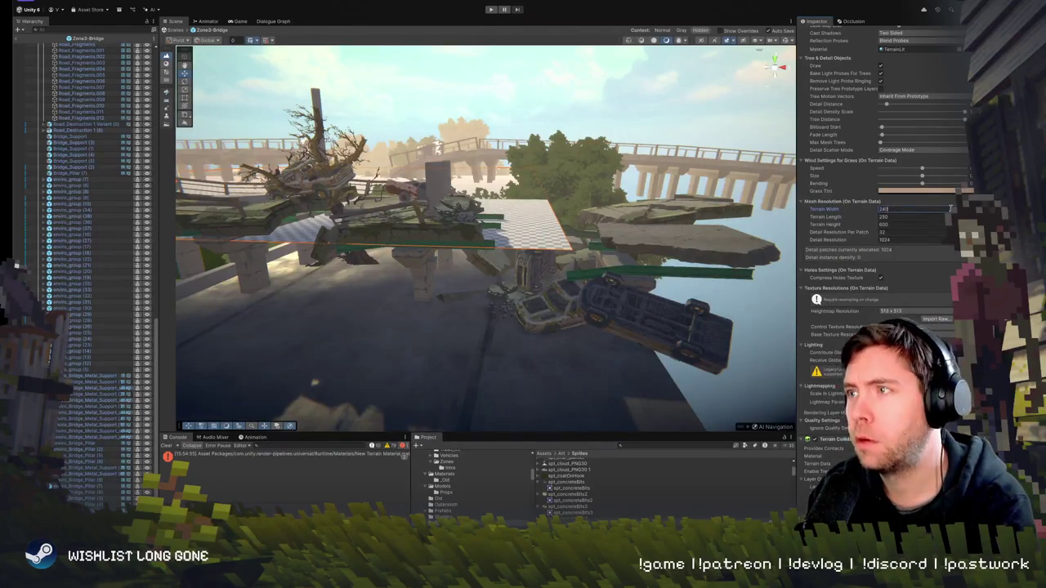
{"action": "key", "text": "Tab"}
{"action": "type", "text": "240"}
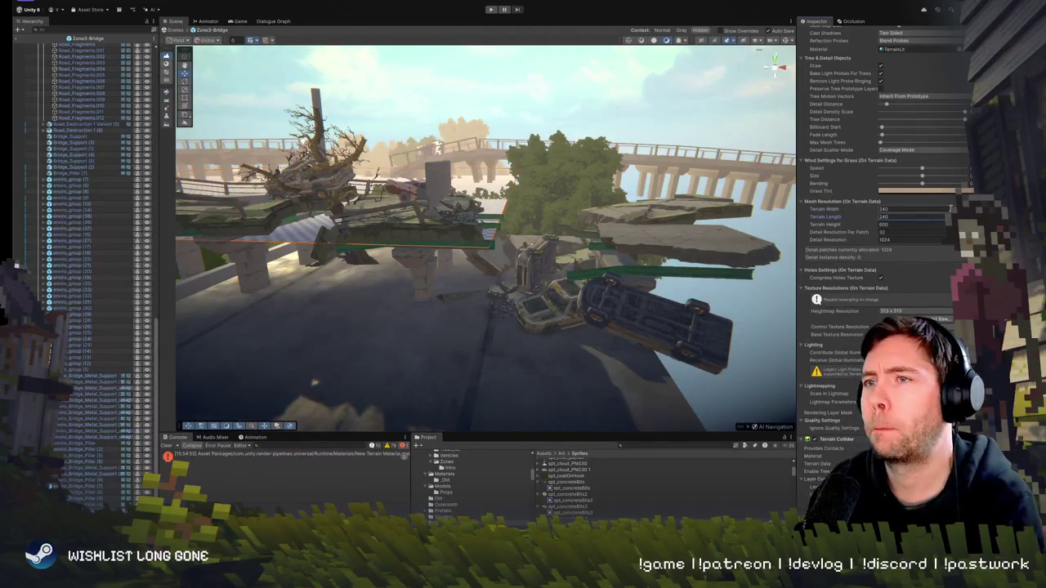
{"action": "key", "text": "Return"}
{"action": "key", "text": "f"}
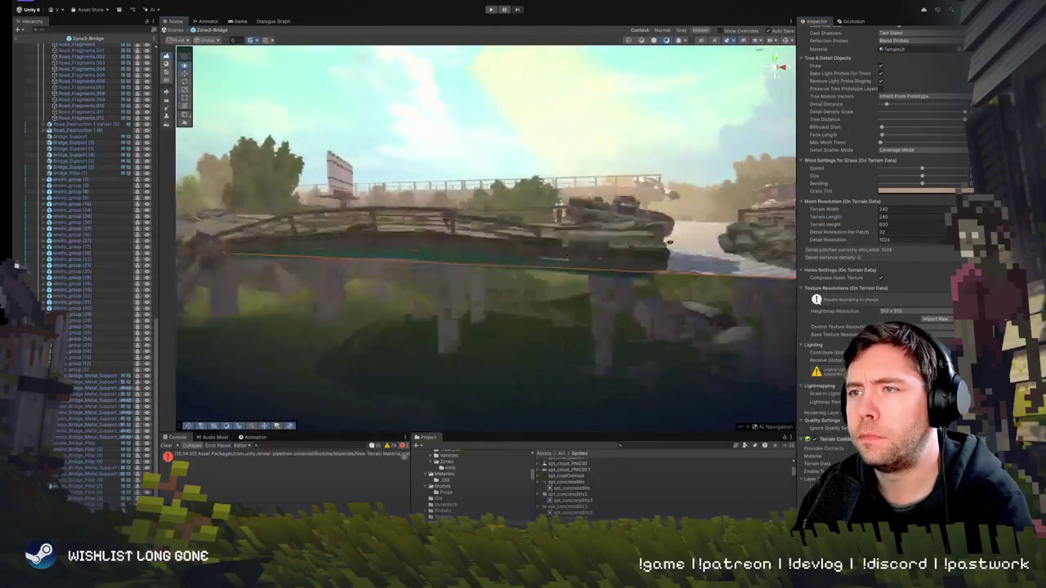
{"action": "left_click_drag", "start_coordinate": [729, 301], "coordinate": [472, 296]}
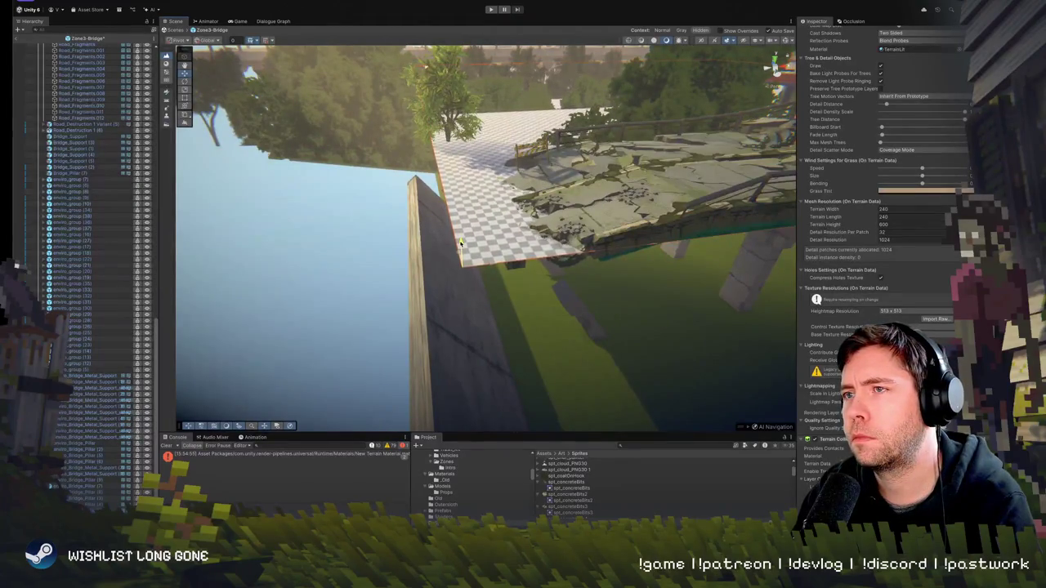
{"action": "mouse_move", "coordinate": [460, 237]}
{"action": "left_mouse_down"}
{"action": "mouse_move", "coordinate": [272, 356]}
{"action": "mouse_move", "coordinate": [664, 178]}
{"action": "left_mouse_up"}
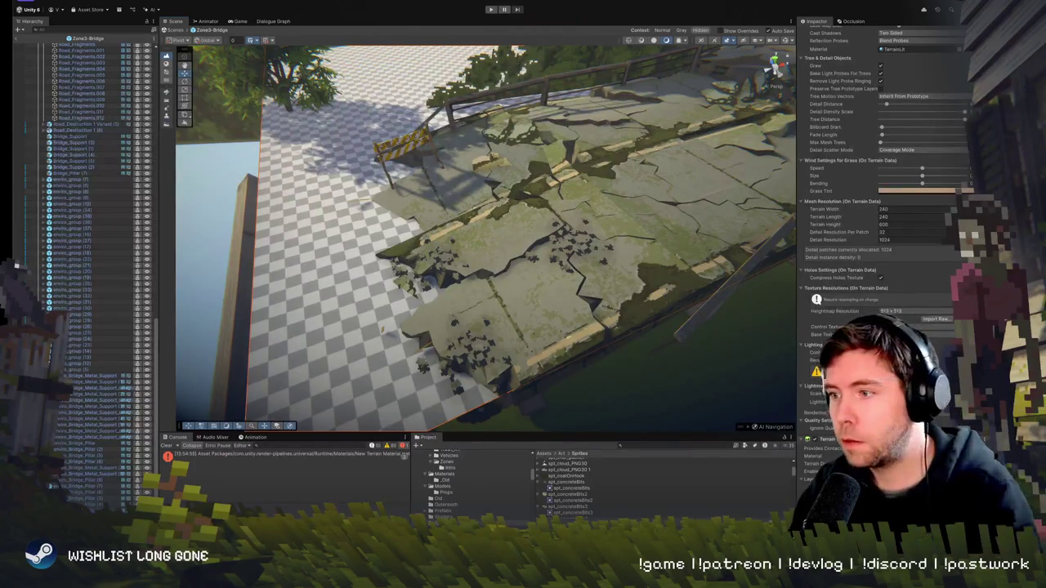
{"action": "mouse_move", "coordinate": [618, 174]}
{"action": "left_mouse_down"}
{"action": "mouse_move", "coordinate": [298, 373]}
{"action": "mouse_move", "coordinate": [467, 325]}
{"action": "left_mouse_up"}
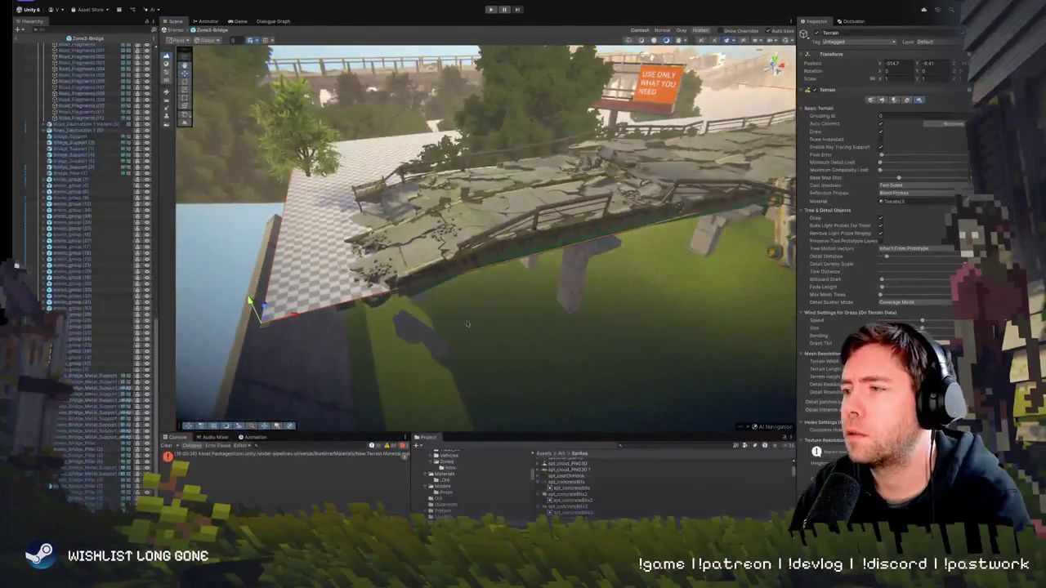
Switch the terrain to Paint Details and begin adding a grass texture detail
{"action": "left_click", "coordinate": [892, 100]}
{"action": "left_click", "coordinate": [909, 100]}
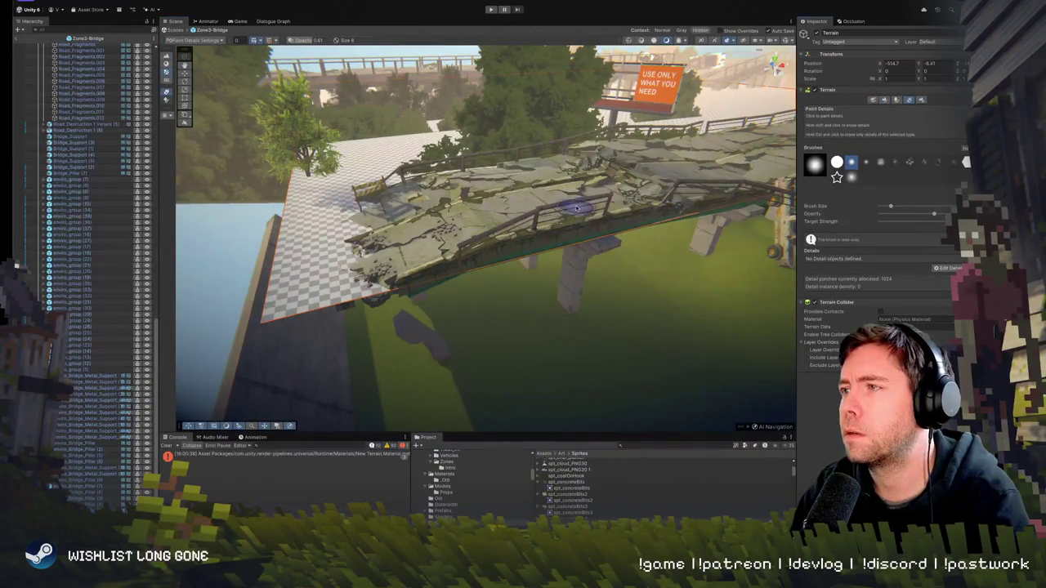
{"action": "mouse_move", "coordinate": [442, 232]}
{"action": "left_mouse_down"}
{"action": "mouse_move", "coordinate": [467, 285]}
{"action": "mouse_move", "coordinate": [500, 263]}
{"action": "left_mouse_up"}
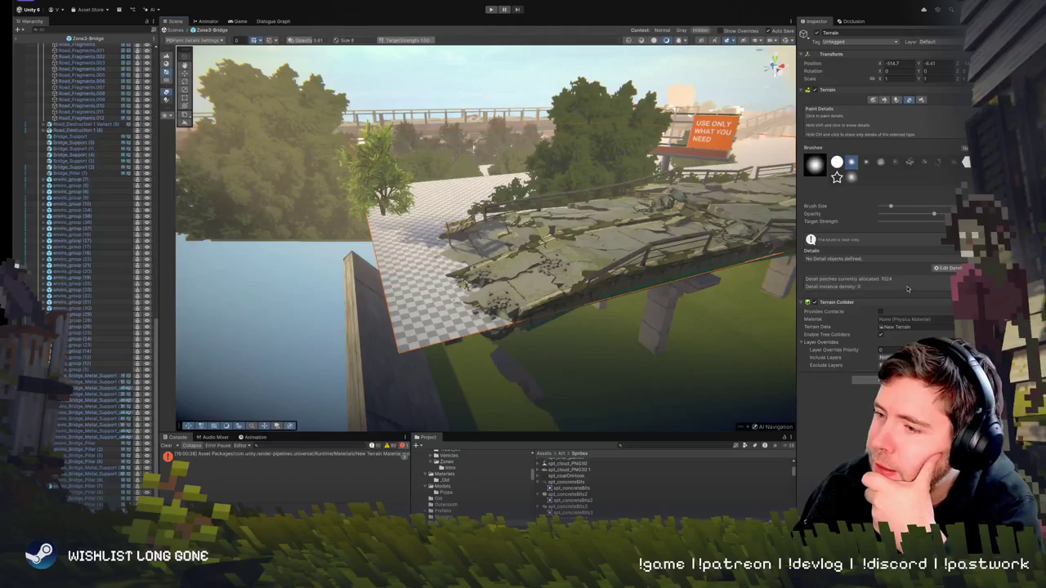
{"action": "left_click", "coordinate": [948, 269]}
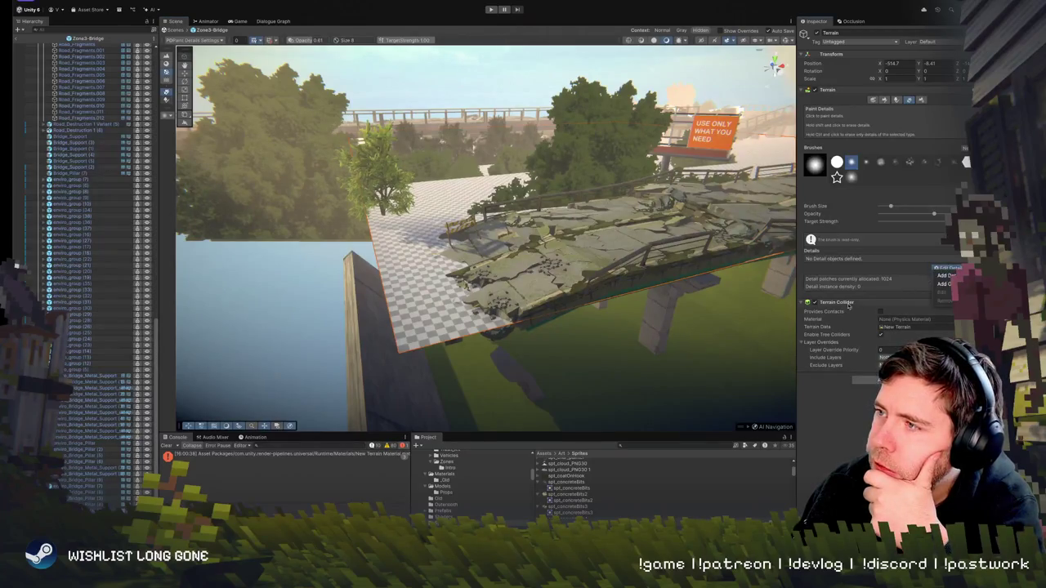
{"action": "left_click", "coordinate": [901, 317]}
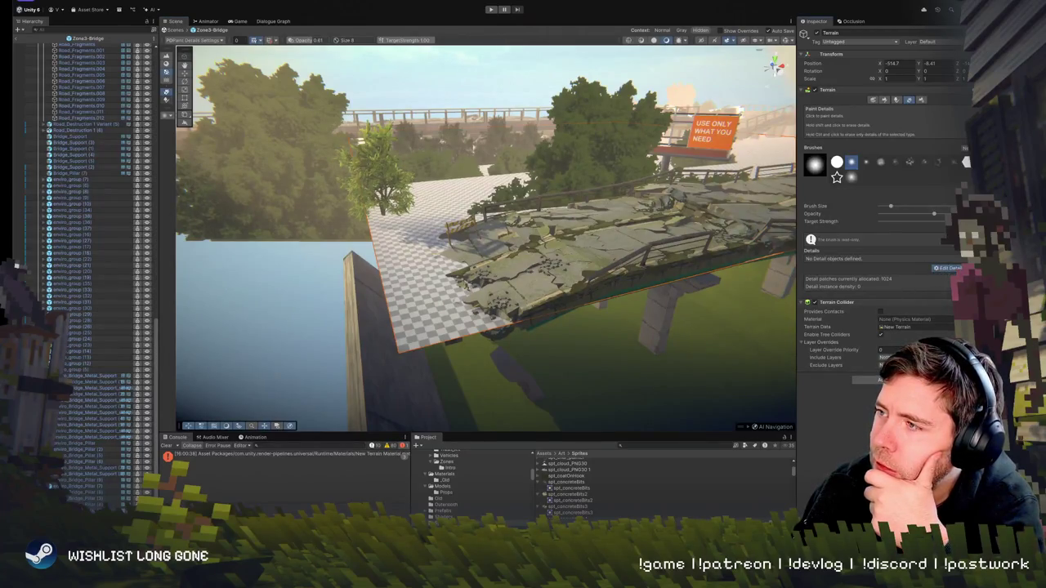
{"action": "left_click", "coordinate": [945, 269]}
{"action": "left_click", "coordinate": [944, 284]}
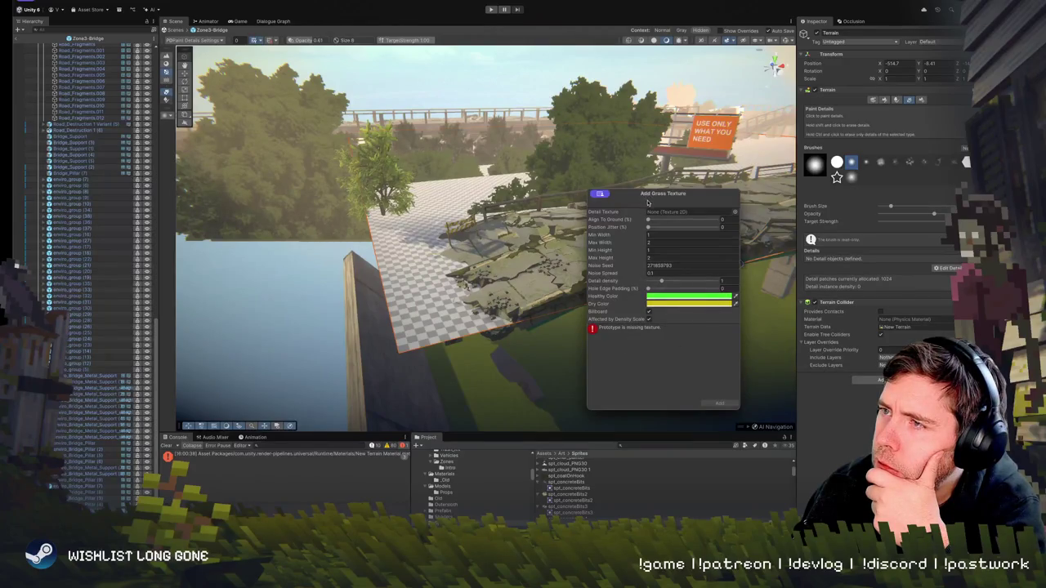
Add a grass detail that uses the Default-Checker texture
{"action": "left_click_drag", "start_coordinate": [654, 193], "coordinate": [661, 210]}
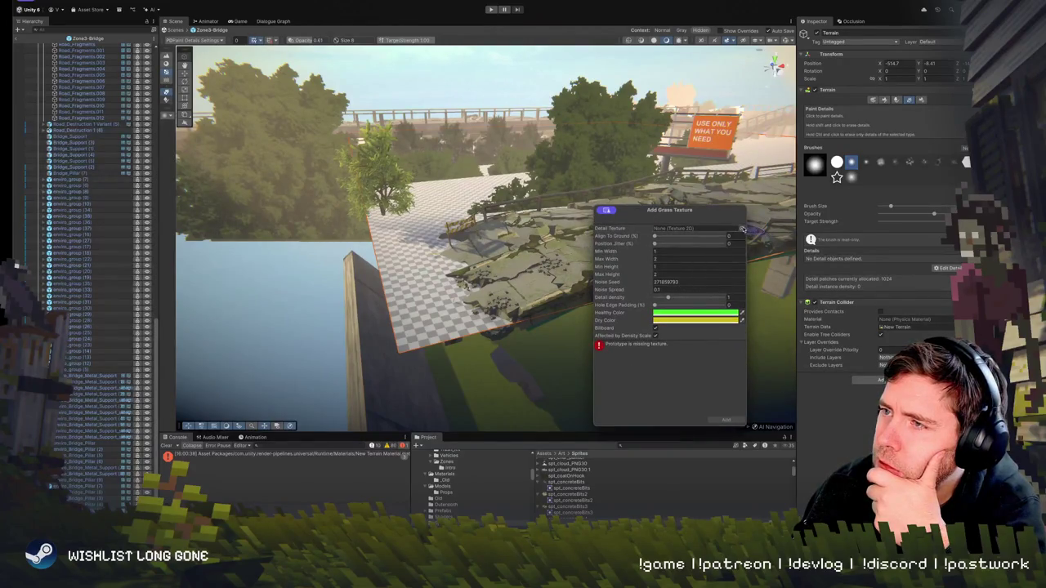
{"action": "left_click", "coordinate": [741, 232]}
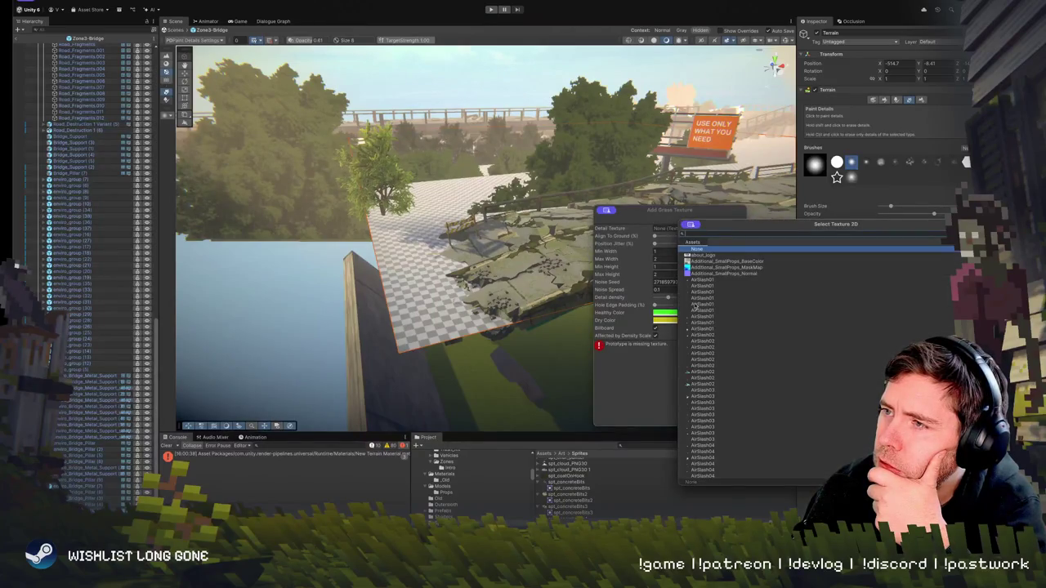
{"action": "left_click", "coordinate": [701, 261]}
{"action": "scroll", "coordinate": [841, 260], "scroll_direction": "down", "scroll_amount": 10}
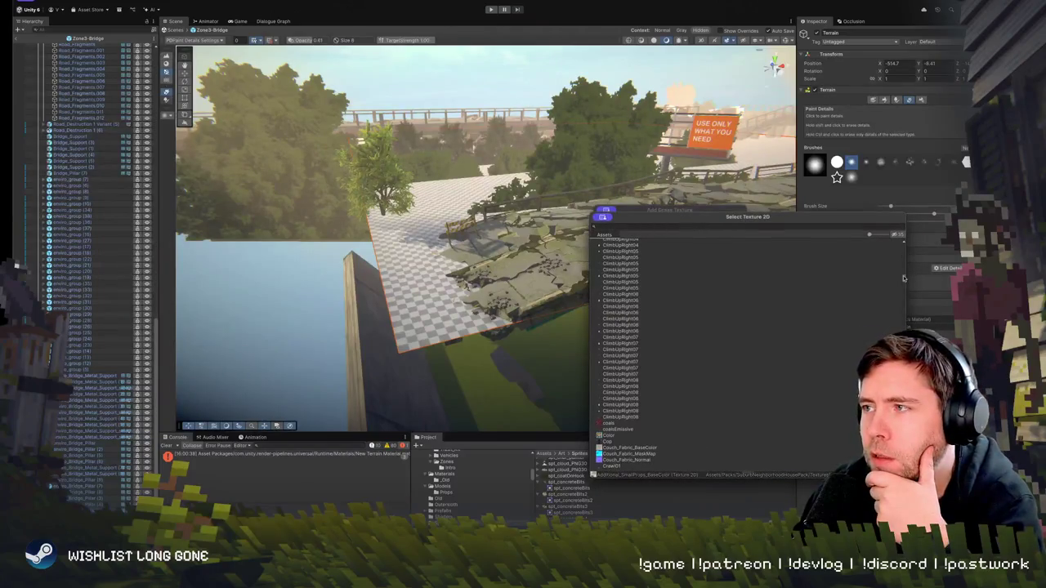
{"action": "scroll", "coordinate": [903, 279], "scroll_direction": "down", "scroll_amount": 15}
{"action": "left_click", "coordinate": [623, 411]}
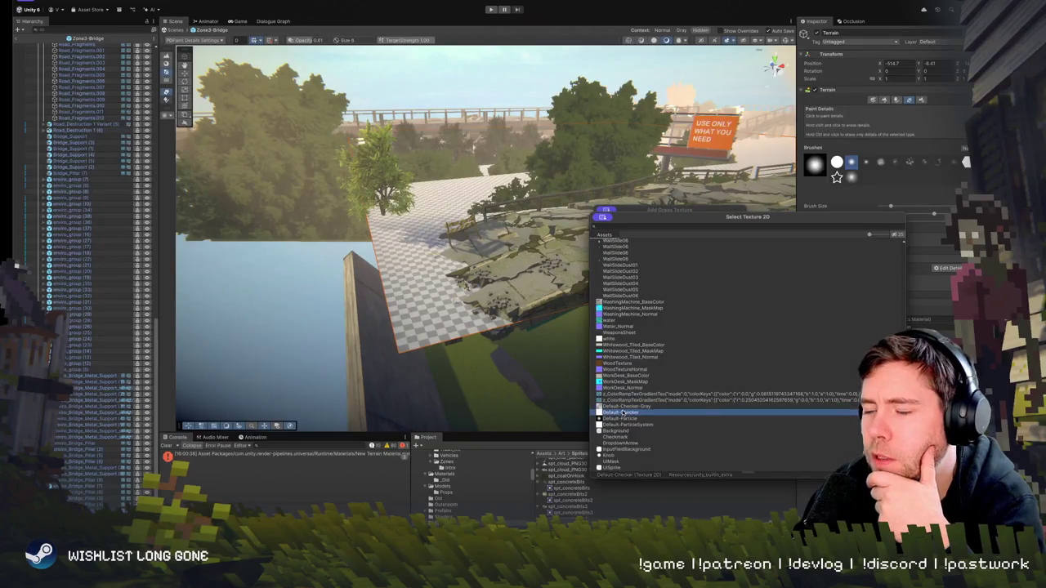
{"action": "double_click", "coordinate": [623, 413]}
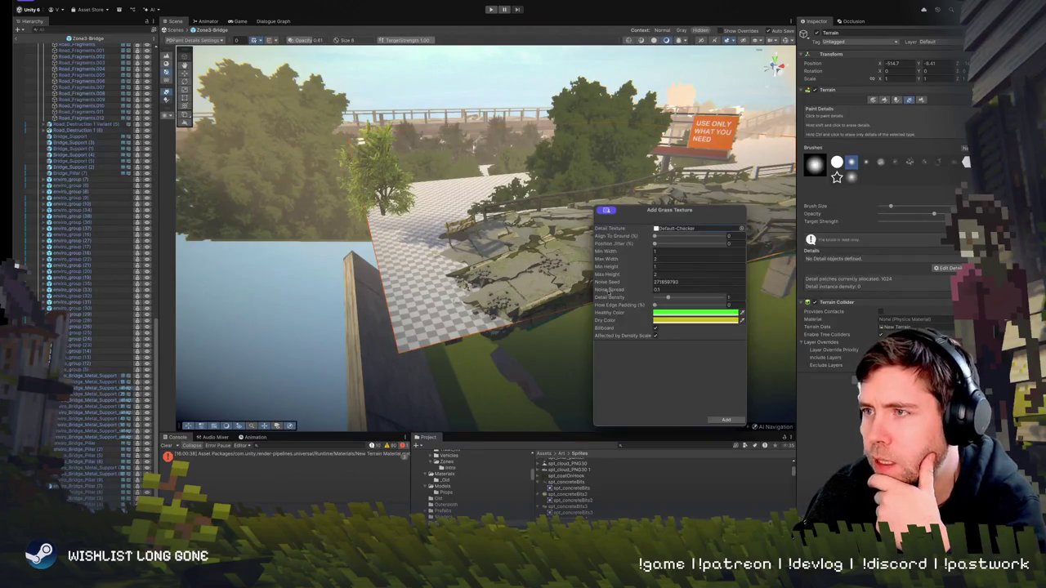
{"action": "left_click", "coordinate": [725, 421]}
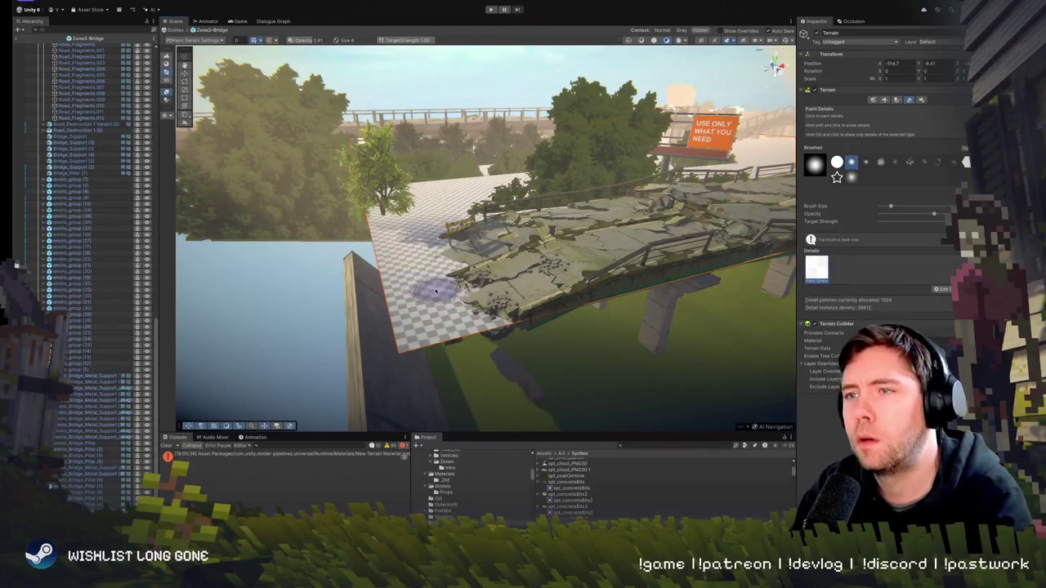
Change the grass texture to white, adjust Align To Ground, apply, and lower Target Strength to 0.63
{"action": "scroll", "coordinate": [482, 310], "scroll_direction": "up", "scroll_amount": 3}
{"action": "scroll", "coordinate": [497, 323], "scroll_direction": "down", "scroll_amount": 3}
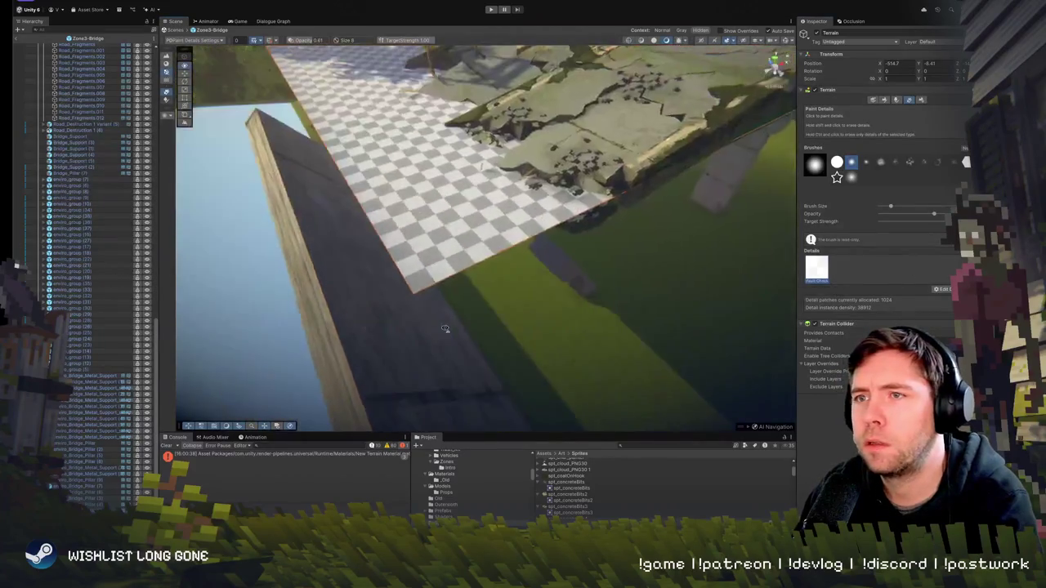
{"action": "scroll", "coordinate": [457, 302], "scroll_direction": "up", "scroll_amount": 3}
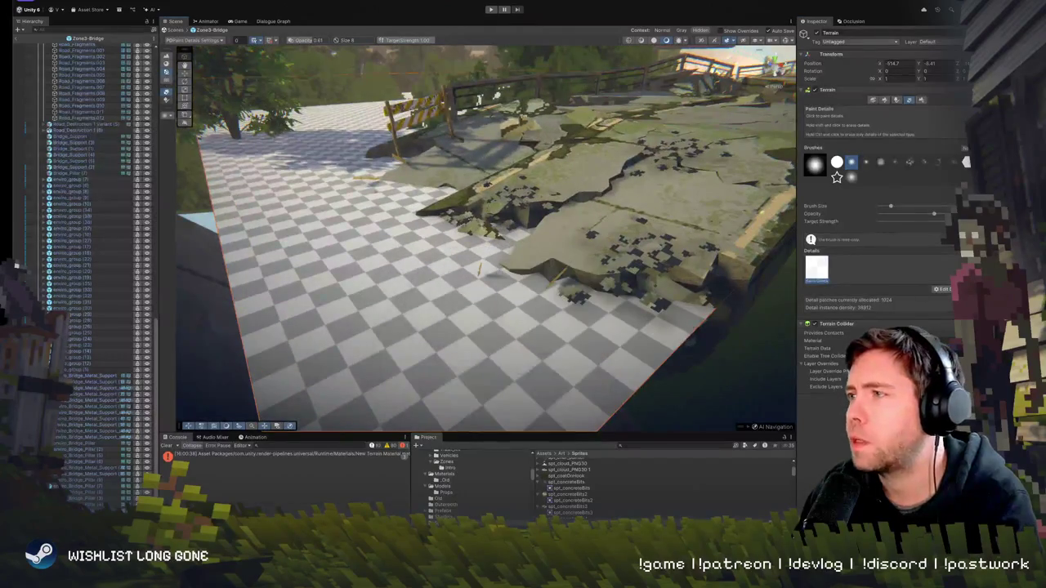
{"action": "left_click", "coordinate": [942, 314]}
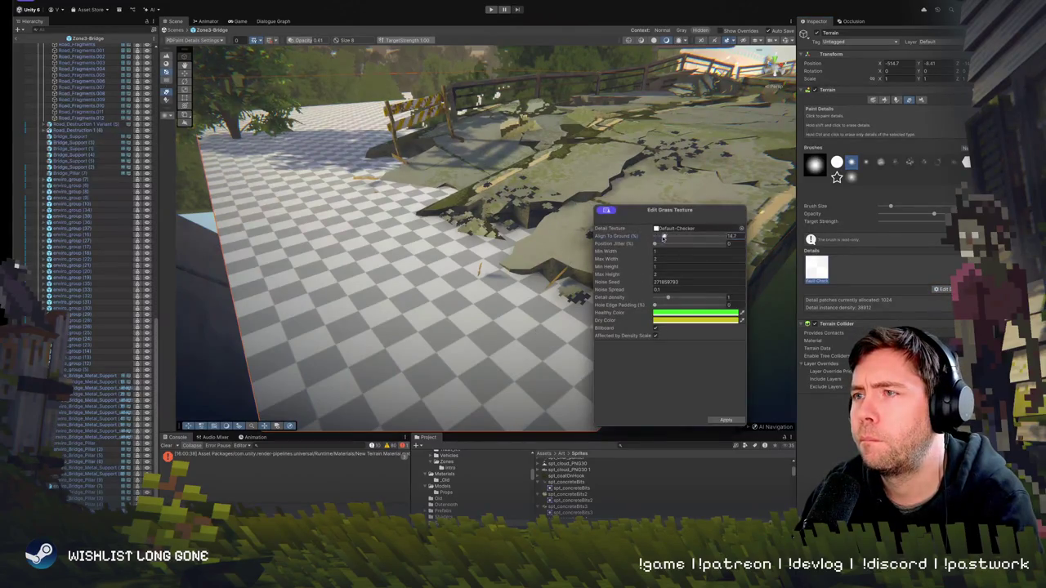
{"action": "left_click_drag", "start_coordinate": [664, 238], "coordinate": [656, 237]}
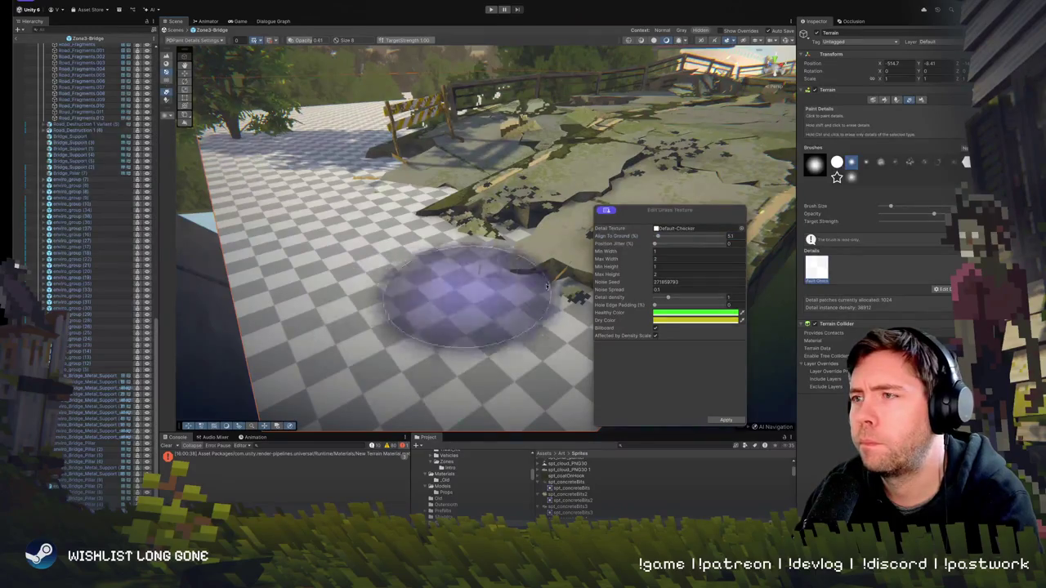
{"action": "left_click", "coordinate": [742, 230]}
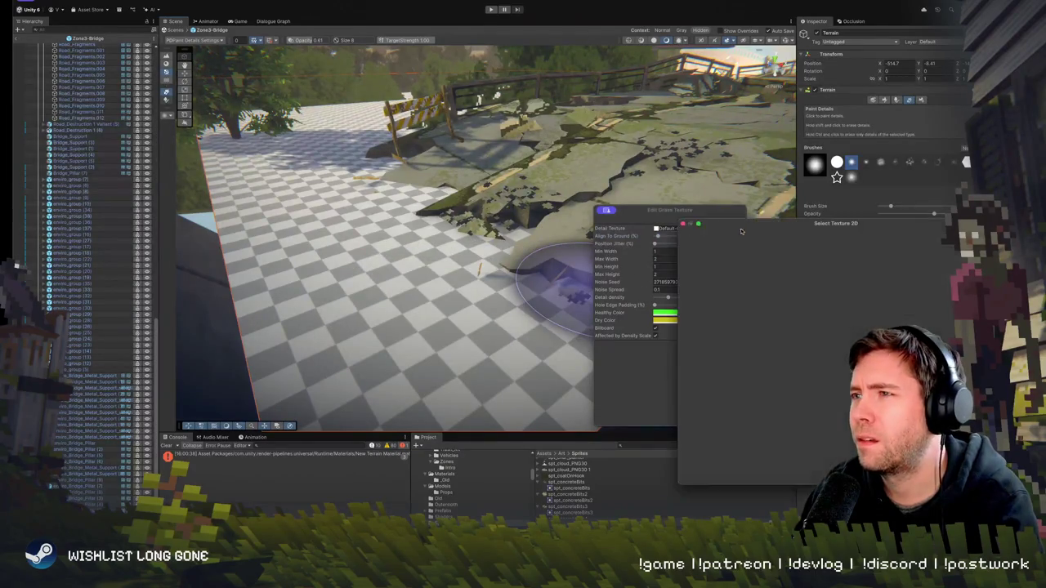
{"action": "left_click", "coordinate": [706, 346]}
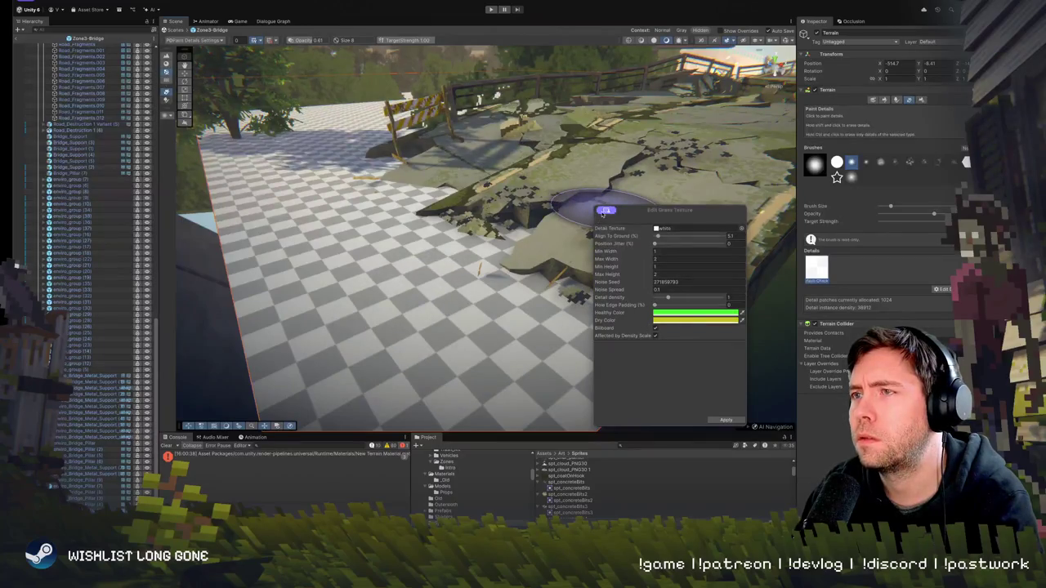
{"action": "left_click", "coordinate": [732, 421]}
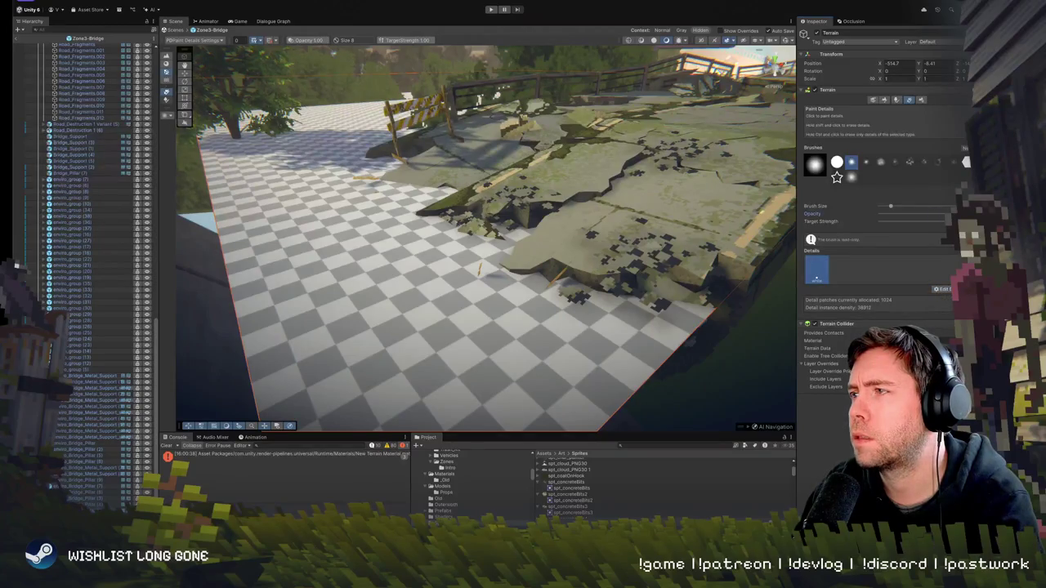
{"action": "left_click_drag", "start_coordinate": [948, 221], "coordinate": [936, 221]}
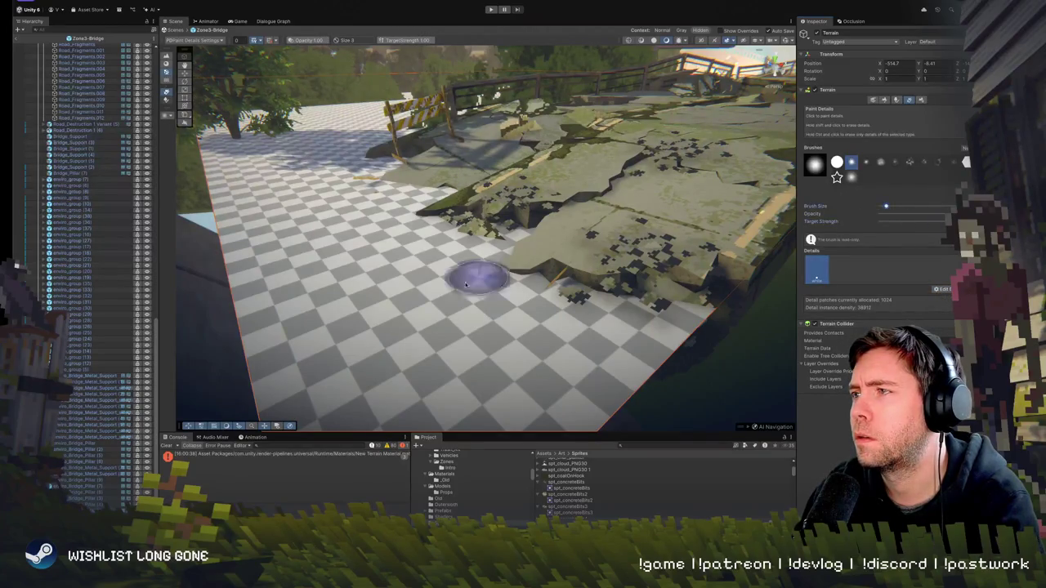
{"action": "mouse_move", "coordinate": [521, 256]}
{"action": "left_mouse_down"}
{"action": "mouse_move", "coordinate": [621, 270]}
{"action": "mouse_move", "coordinate": [752, 258]}
{"action": "left_mouse_up"}
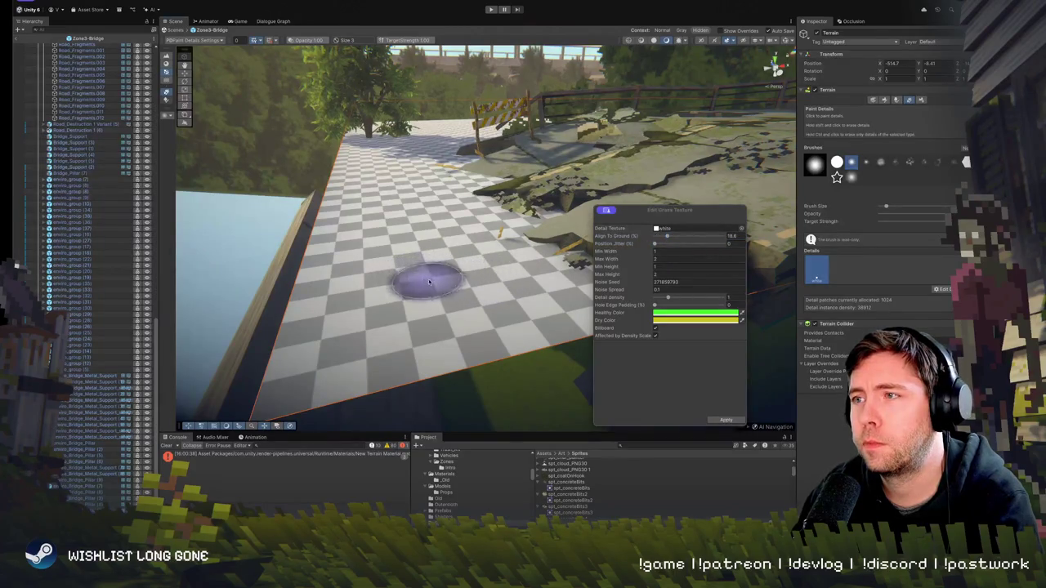
Set the grass dry colour to yellow (FFEB32) and apply the detail settings
{"action": "left_click", "coordinate": [668, 312]}
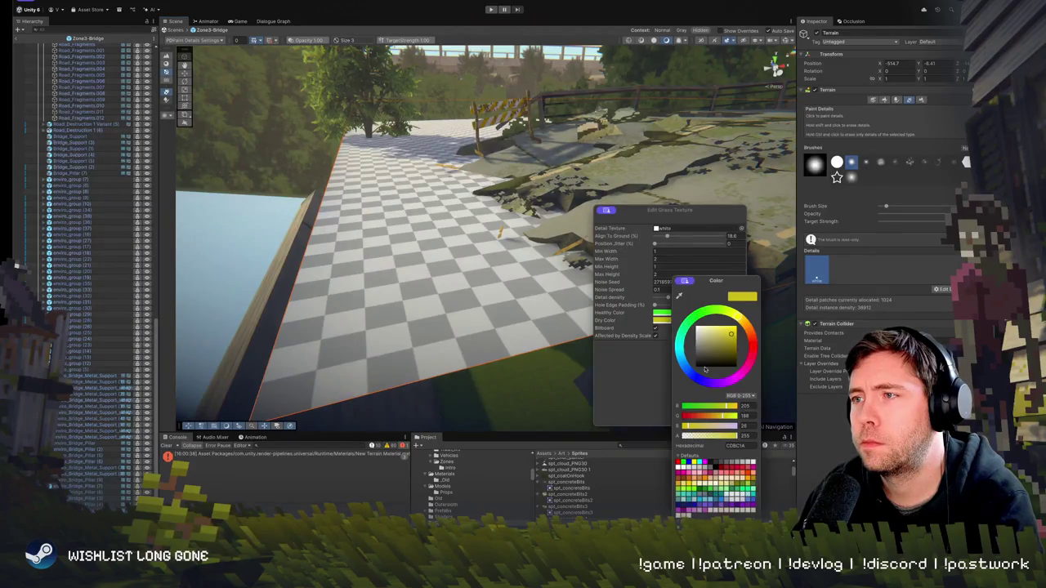
{"action": "left_click_drag", "start_coordinate": [742, 334], "coordinate": [741, 302]}
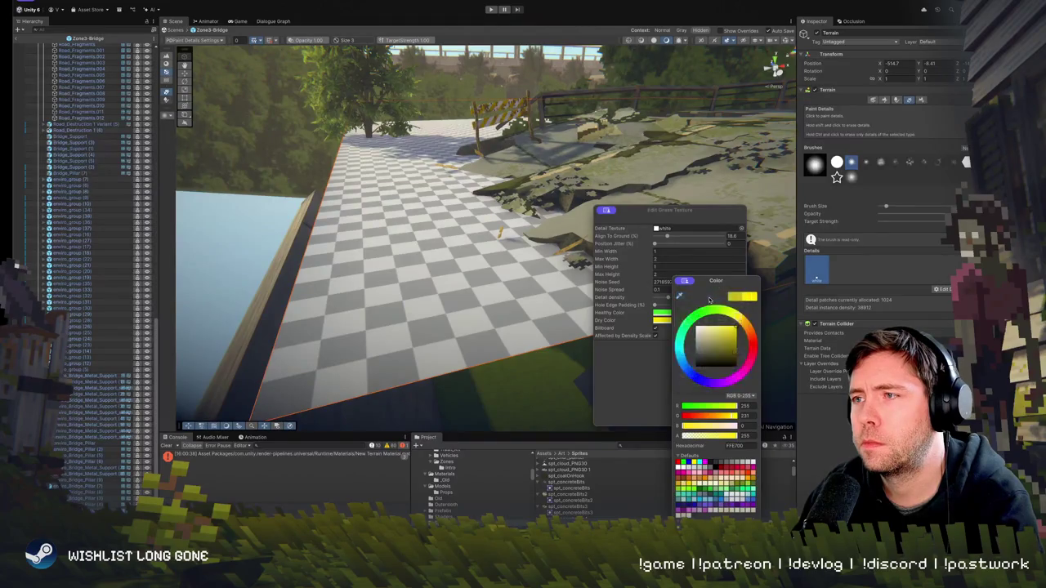
{"action": "left_click", "coordinate": [424, 288]}
{"action": "mouse_move", "coordinate": [479, 290]}
{"action": "left_mouse_down"}
{"action": "mouse_move", "coordinate": [523, 260]}
{"action": "mouse_move", "coordinate": [474, 277]}
{"action": "mouse_move", "coordinate": [455, 271]}
{"action": "mouse_move", "coordinate": [437, 237]}
{"action": "mouse_move", "coordinate": [446, 228]}
{"action": "left_mouse_up"}
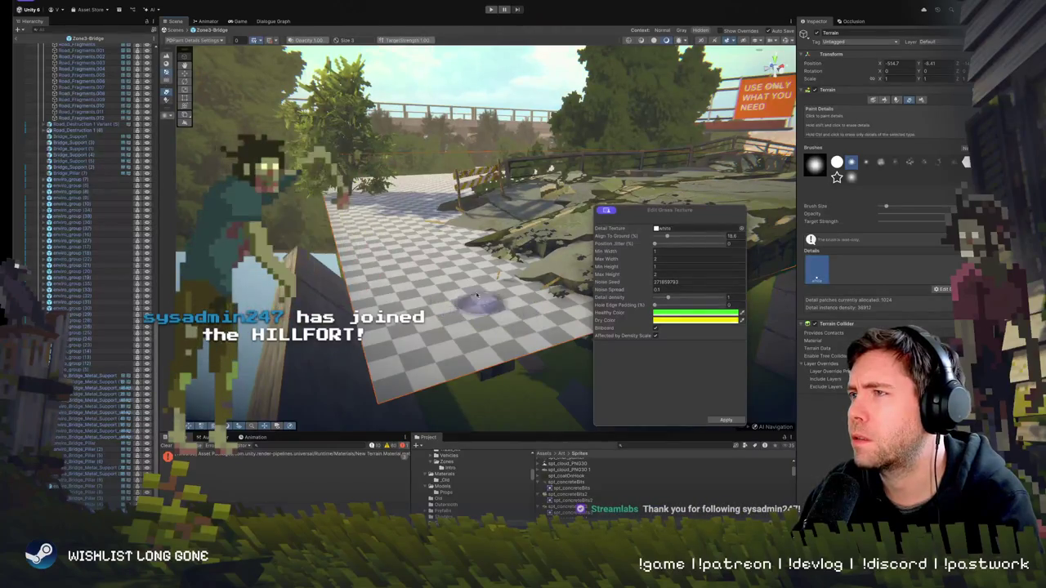
{"action": "left_click", "coordinate": [727, 421]}
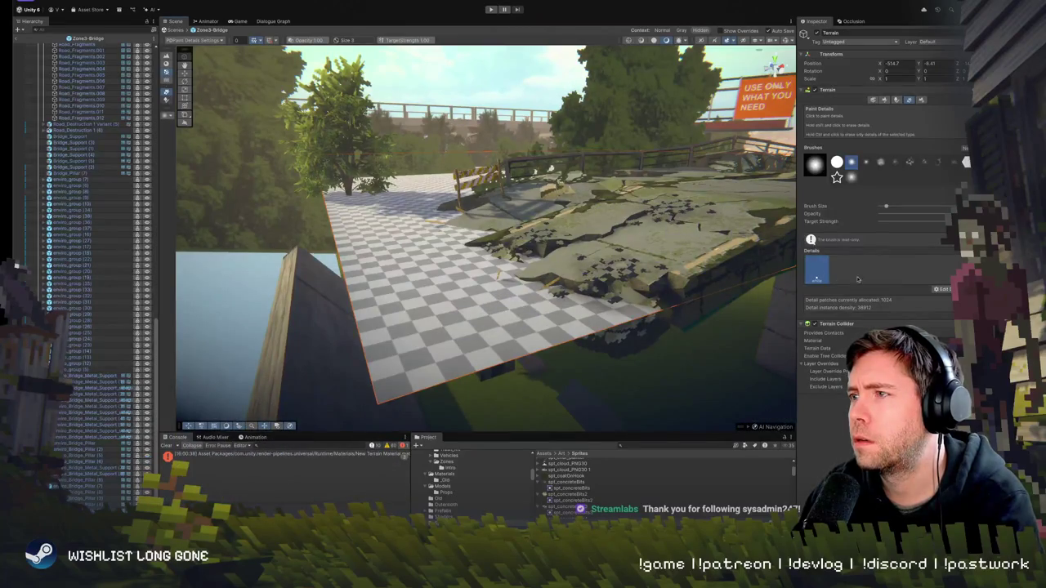
{"action": "scroll", "coordinate": [506, 220], "scroll_direction": "up", "scroll_amount": 2}
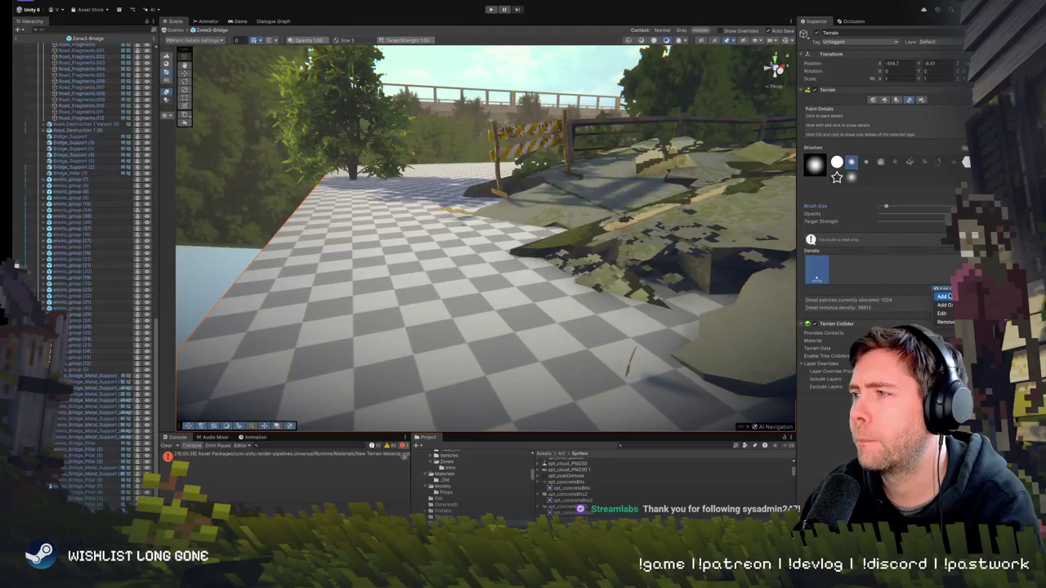
Set the grass Hole Edge Padding to 0 and Position Jitter to 15.3, then apply
{"action": "left_click", "coordinate": [941, 289]}
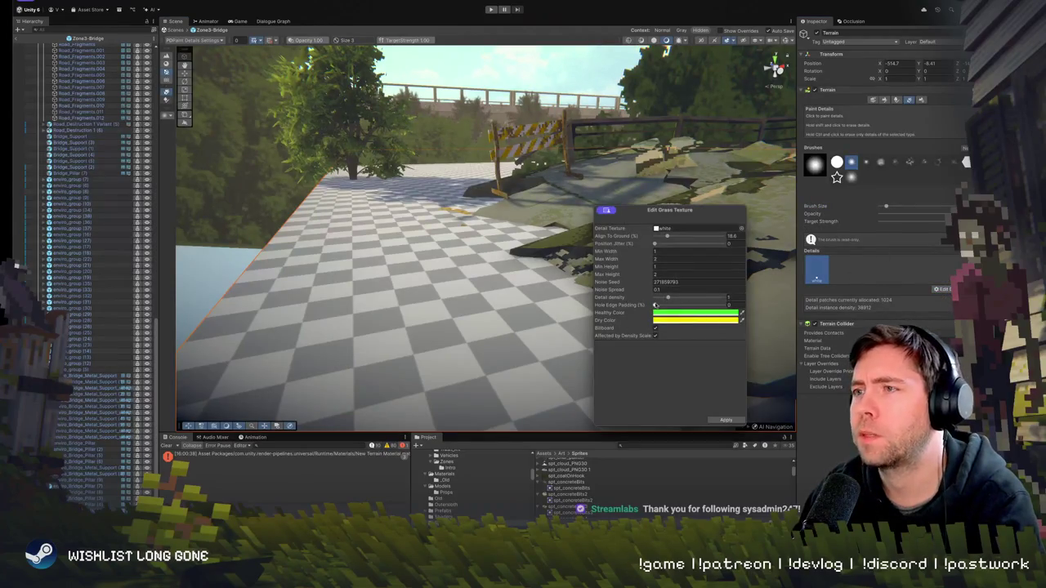
{"action": "left_click_drag", "start_coordinate": [671, 306], "coordinate": [432, 303]}
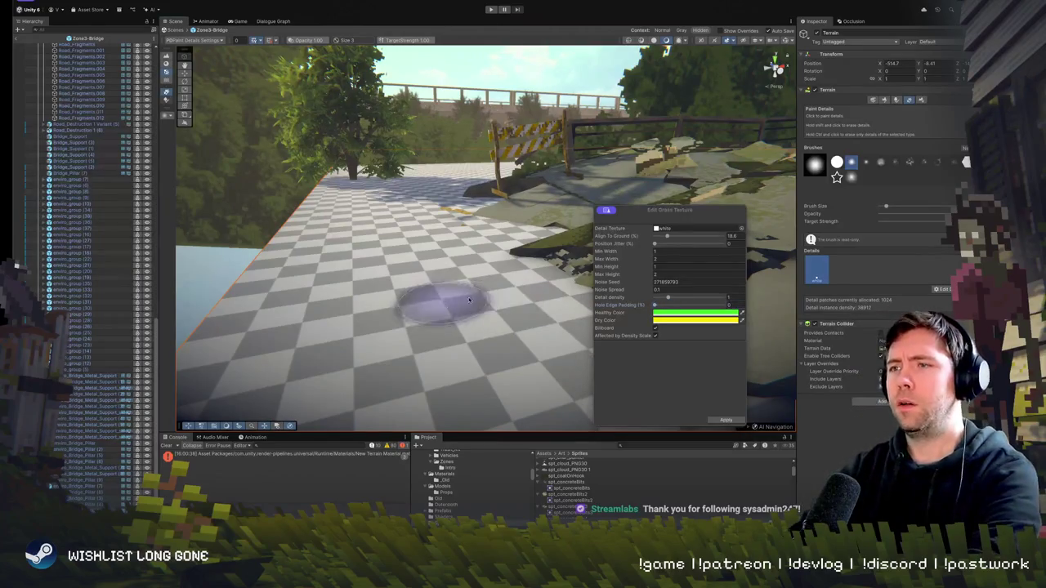
{"action": "left_click_drag", "start_coordinate": [678, 242], "coordinate": [623, 237]}
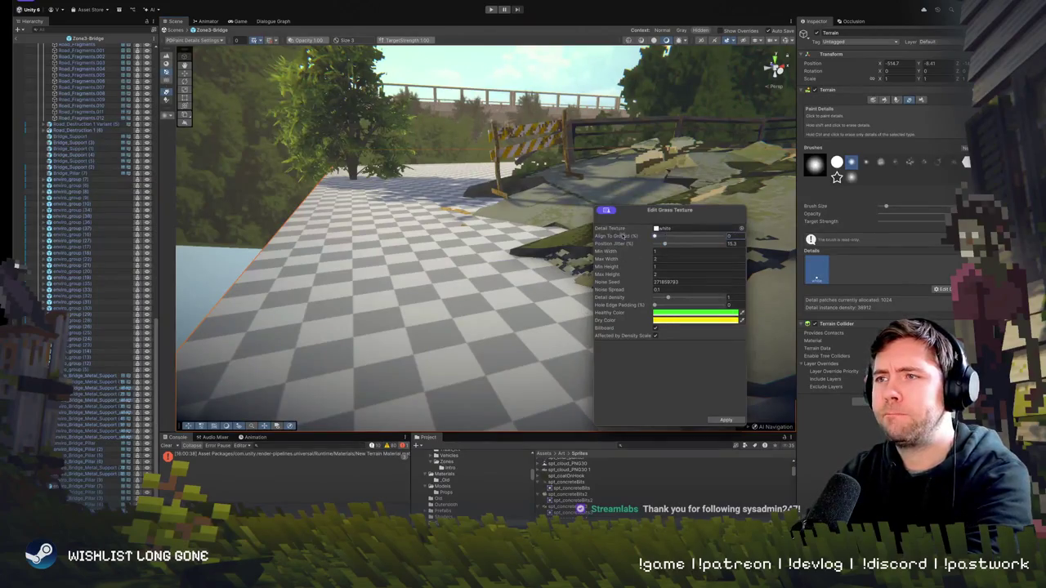
{"action": "left_click", "coordinate": [726, 419]}
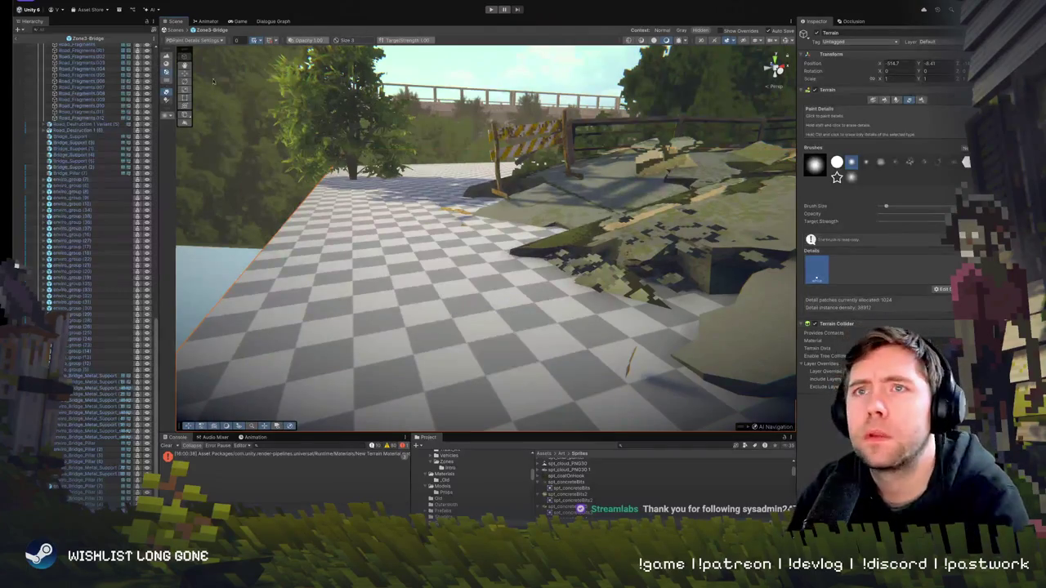
Frame Zone3-Bridge, reselect the Terrain, and inspect the painted grass strips beside the road
{"action": "double_click", "coordinate": [18, 40]}
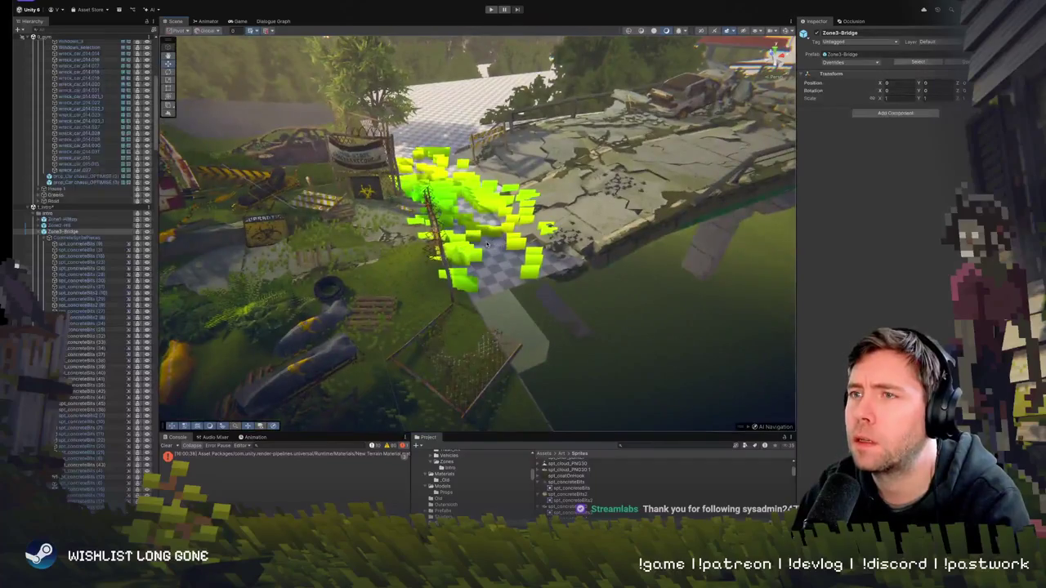
{"action": "left_click", "coordinate": [487, 244]}
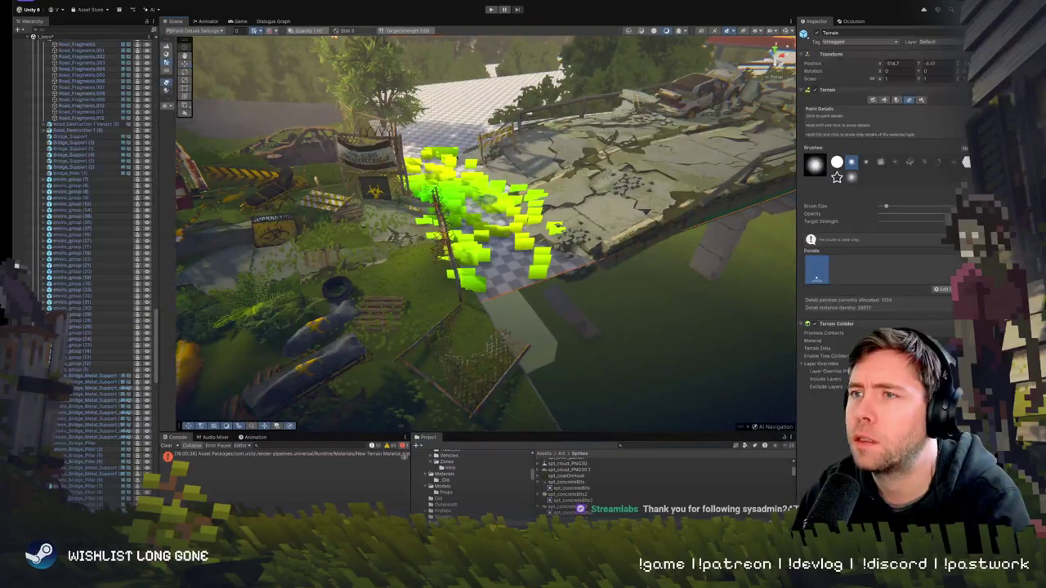
{"action": "scroll", "coordinate": [471, 143], "scroll_direction": "up", "scroll_amount": 5}
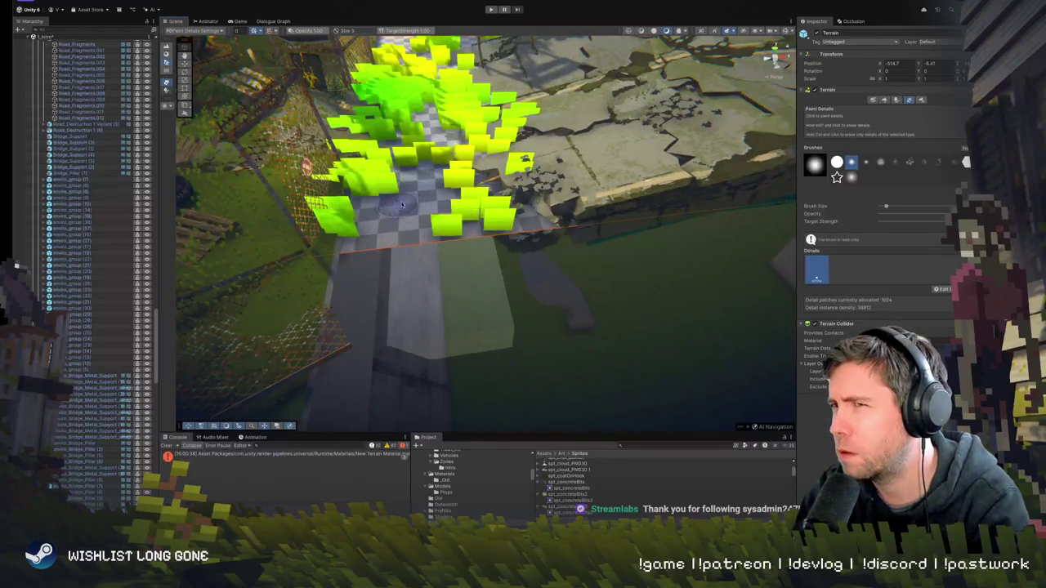
{"action": "left_click_drag", "start_coordinate": [425, 181], "coordinate": [433, 281]}
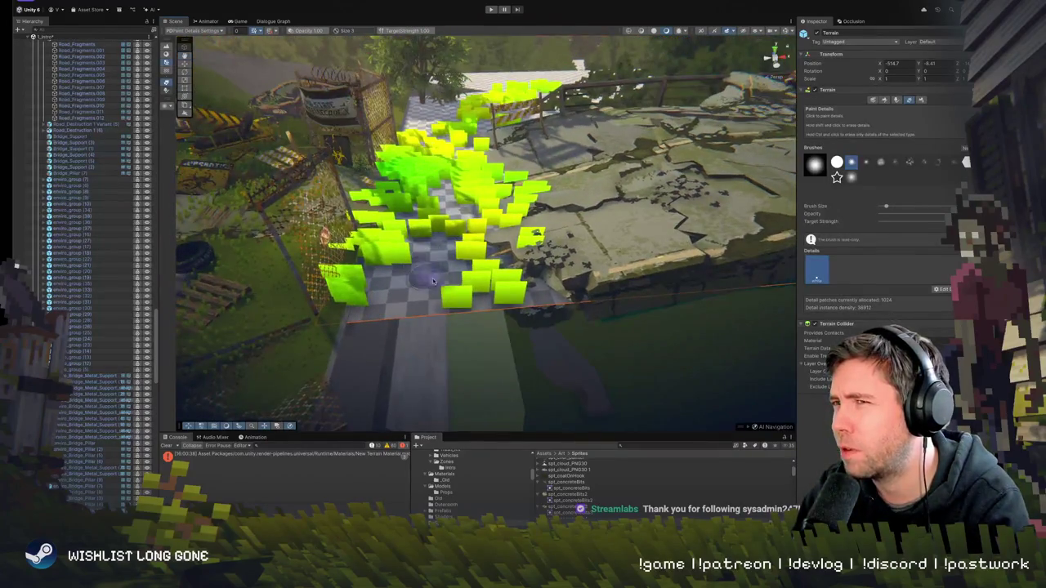
{"action": "left_click_drag", "start_coordinate": [442, 244], "coordinate": [572, 290]}
{"action": "scroll", "coordinate": [572, 287], "scroll_direction": "down", "scroll_amount": 3}
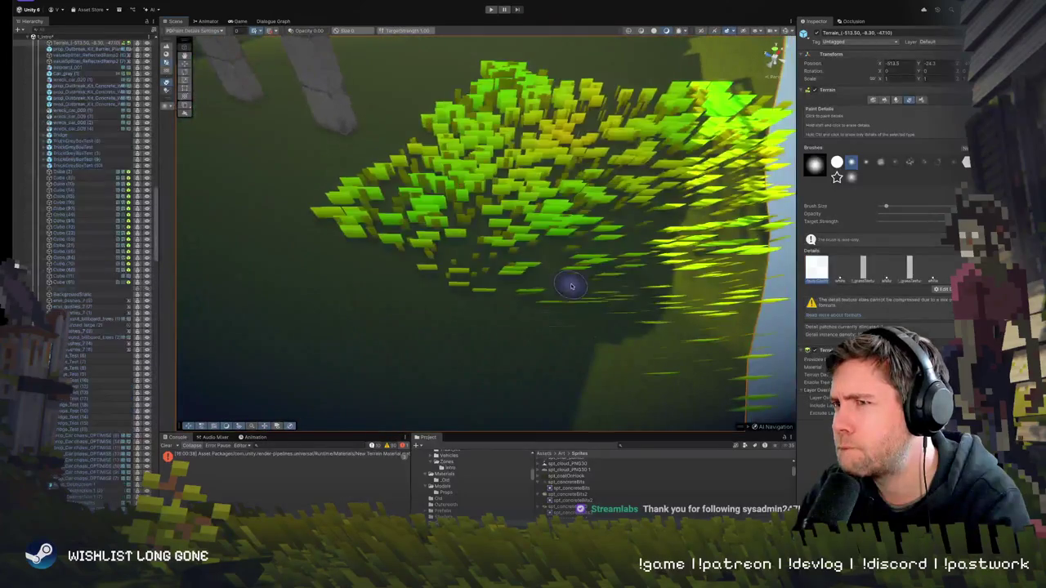
{"action": "mouse_move", "coordinate": [598, 191]}
{"action": "left_mouse_down"}
{"action": "mouse_move", "coordinate": [496, 89]}
{"action": "mouse_move", "coordinate": [486, 204]}
{"action": "left_mouse_up"}
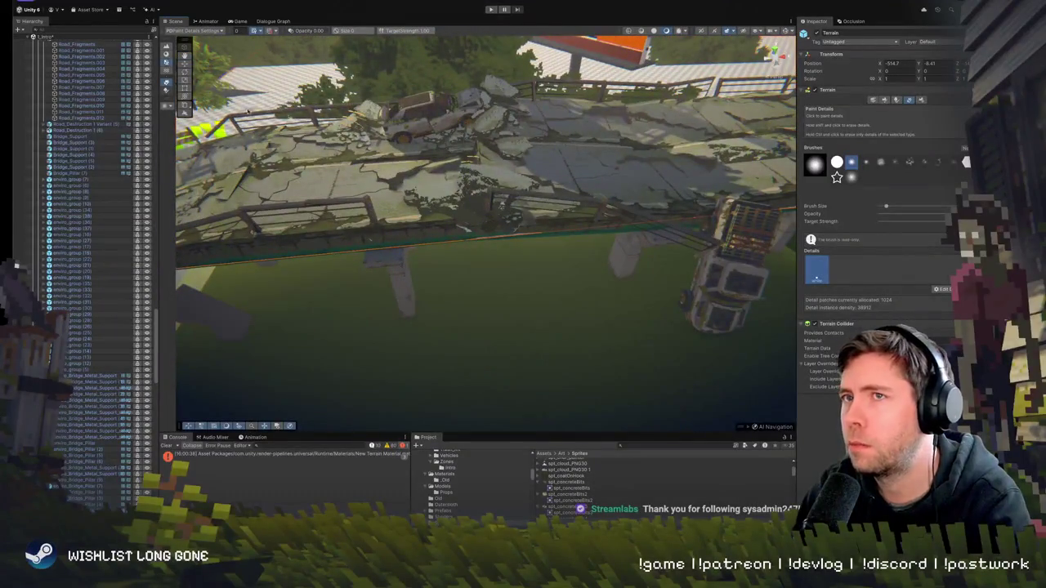
{"action": "left_click_drag", "start_coordinate": [486, 204], "coordinate": [286, 155]}
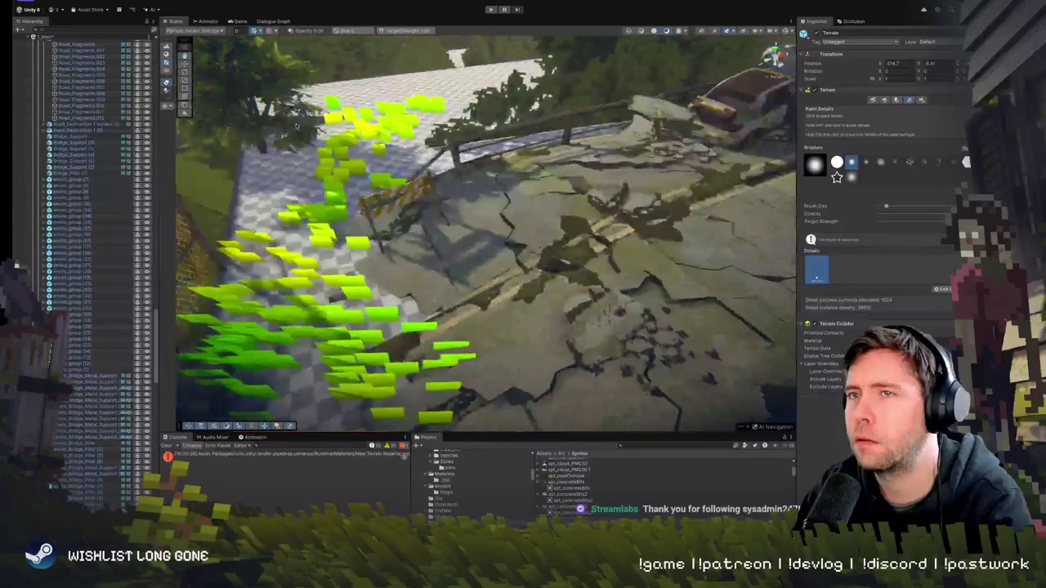
{"action": "mouse_move", "coordinate": [294, 196]}
{"action": "left_mouse_down"}
{"action": "mouse_move", "coordinate": [361, 114]}
{"action": "mouse_move", "coordinate": [288, 113]}
{"action": "mouse_move", "coordinate": [266, 90]}
{"action": "left_mouse_up"}
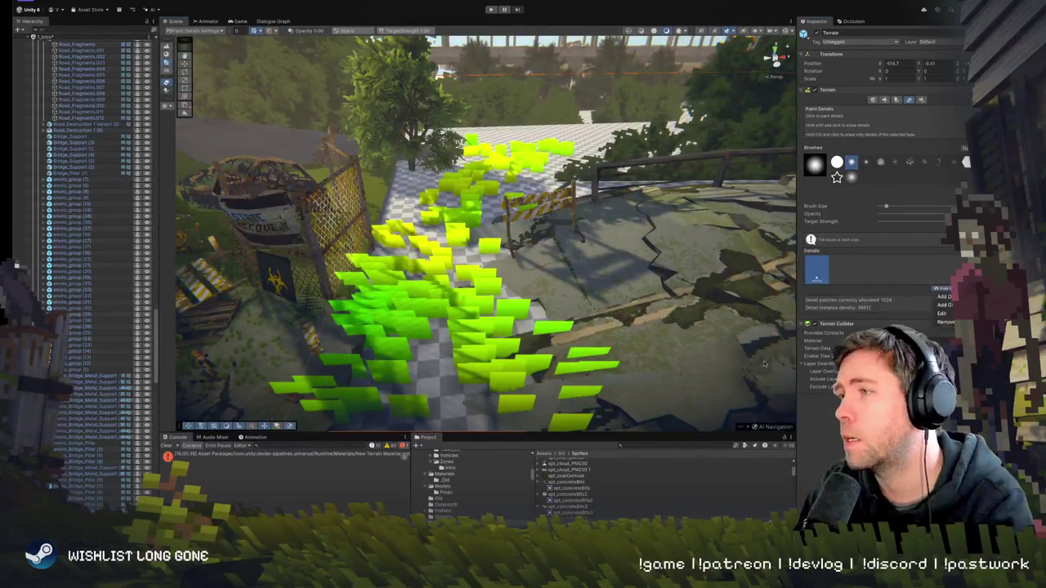
Set the grass Max Width and Min Width to 0.1, then erase a ring of grass
{"action": "left_click", "coordinate": [944, 313]}
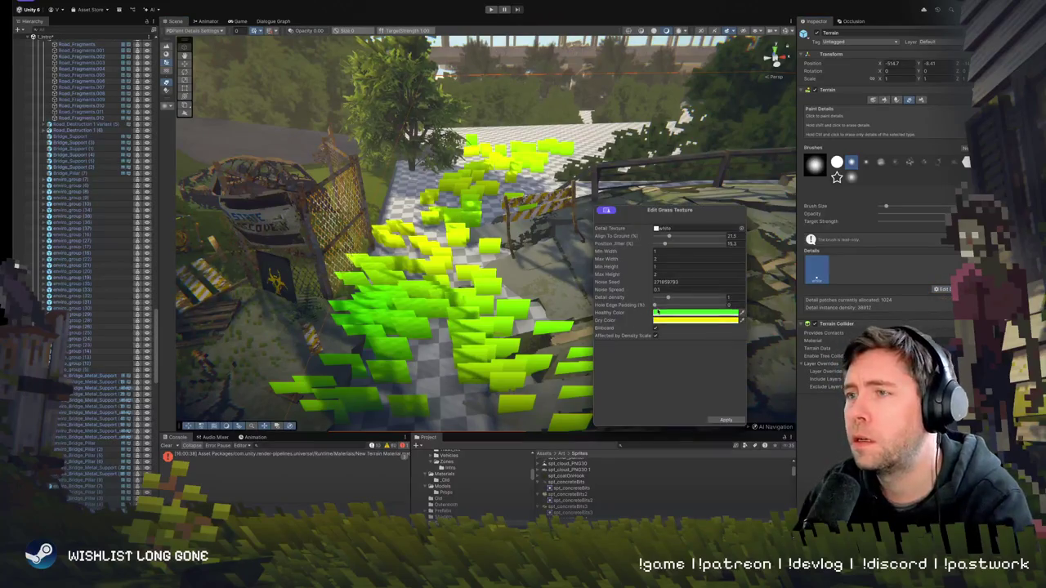
{"action": "left_click_drag", "start_coordinate": [615, 260], "coordinate": [580, 255]}
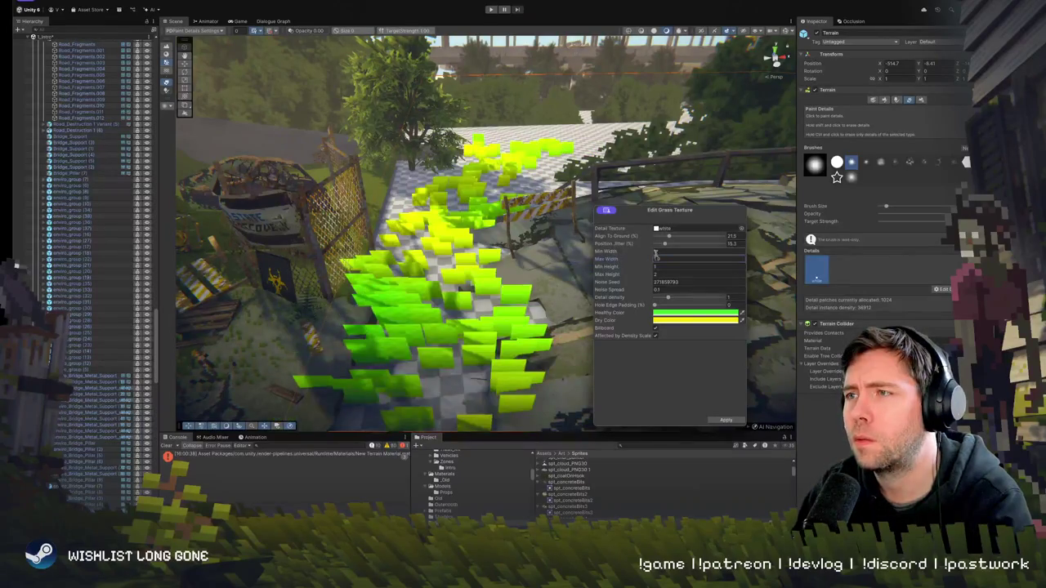
{"action": "mouse_move", "coordinate": [655, 255]}
{"action": "left_mouse_down"}
{"action": "mouse_move", "coordinate": [608, 264]}
{"action": "mouse_move", "coordinate": [603, 250]}
{"action": "left_mouse_up"}
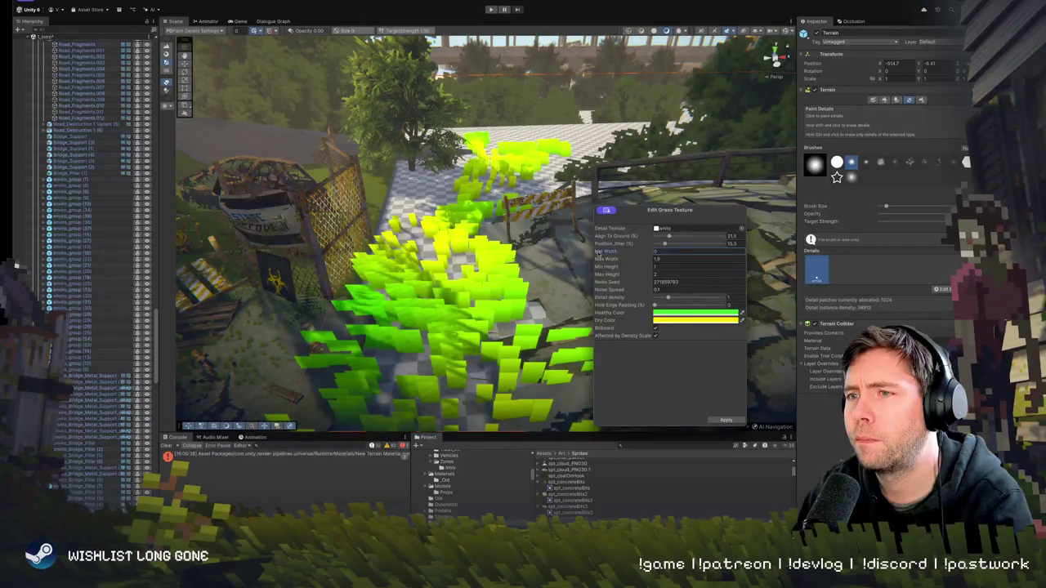
{"action": "left_click", "coordinate": [682, 253]}
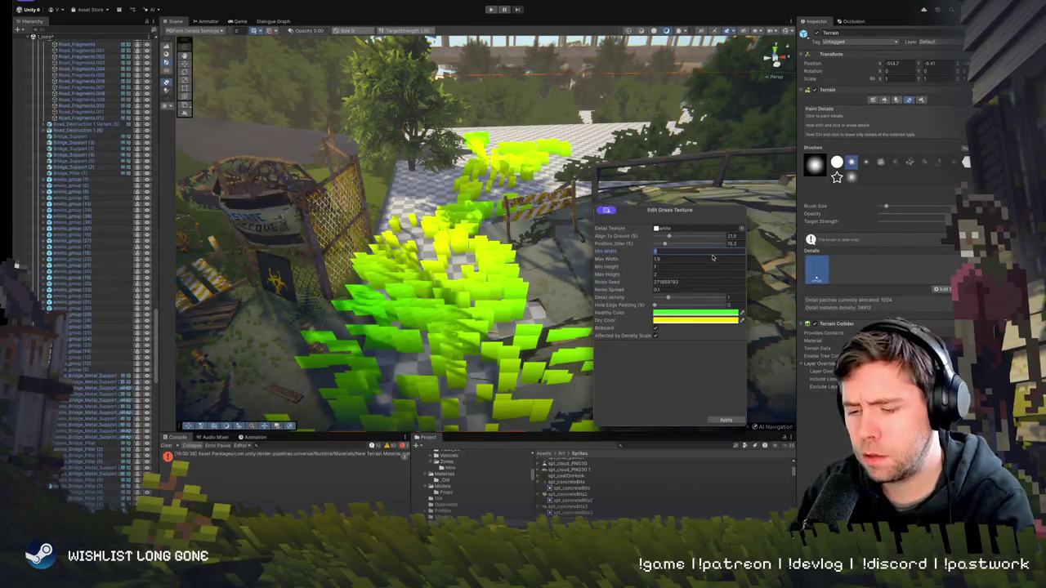
{"action": "type", "text": "0.1"}
{"action": "key", "text": "Tab"}
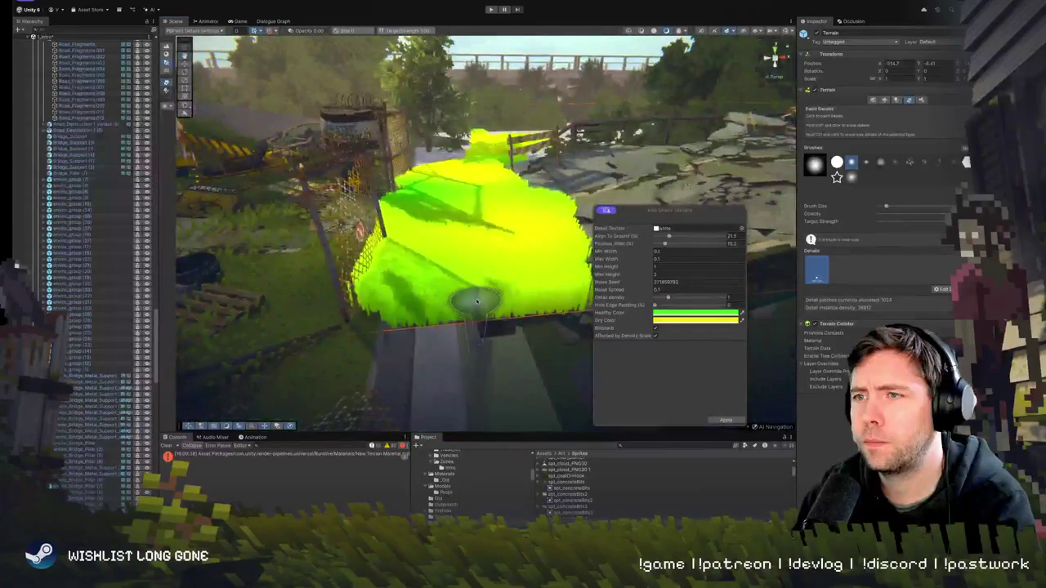
{"action": "mouse_move", "coordinate": [493, 283]}
{"action": "left_mouse_down"}
{"action": "mouse_move", "coordinate": [475, 270]}
{"action": "mouse_move", "coordinate": [490, 237]}
{"action": "mouse_move", "coordinate": [513, 231]}
{"action": "mouse_move", "coordinate": [527, 208]}
{"action": "left_mouse_up"}
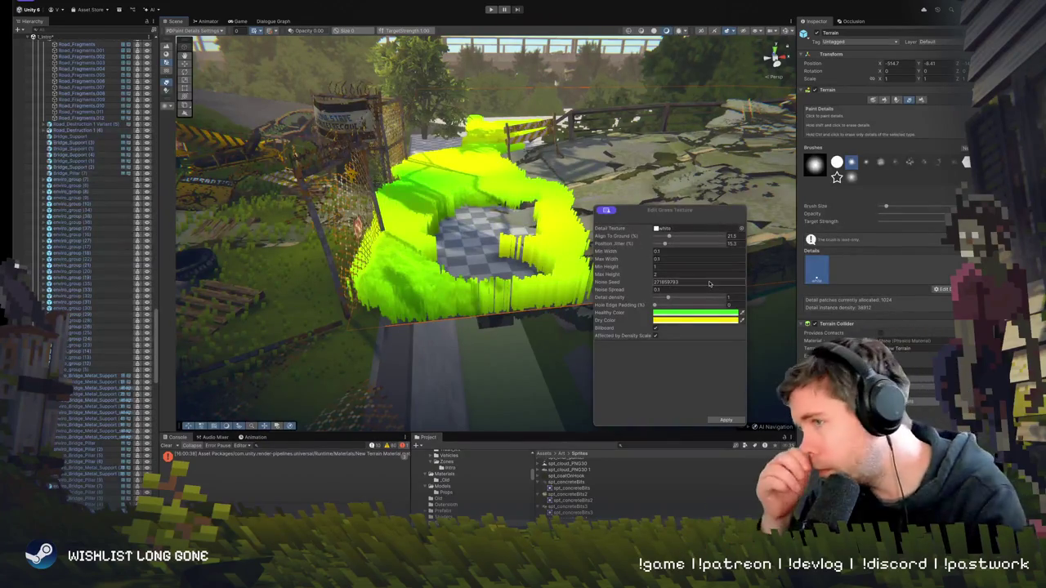
Change the grass dry and healthy colours to a muted olive, fill the bare centre, and apply
{"action": "left_click", "coordinate": [673, 321]}
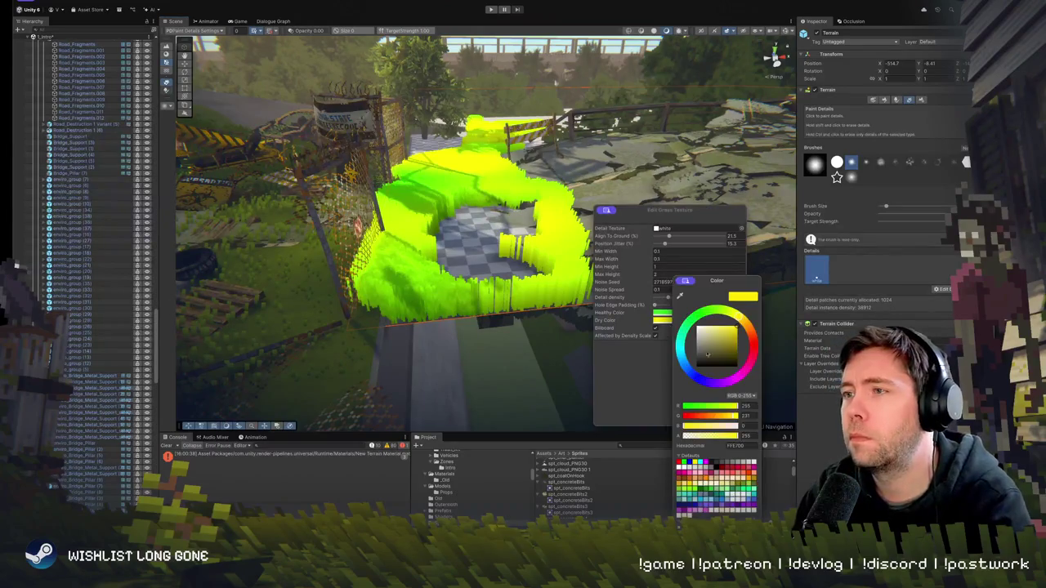
{"action": "right_click", "coordinate": [683, 286]}
{"action": "left_click", "coordinate": [686, 295]}
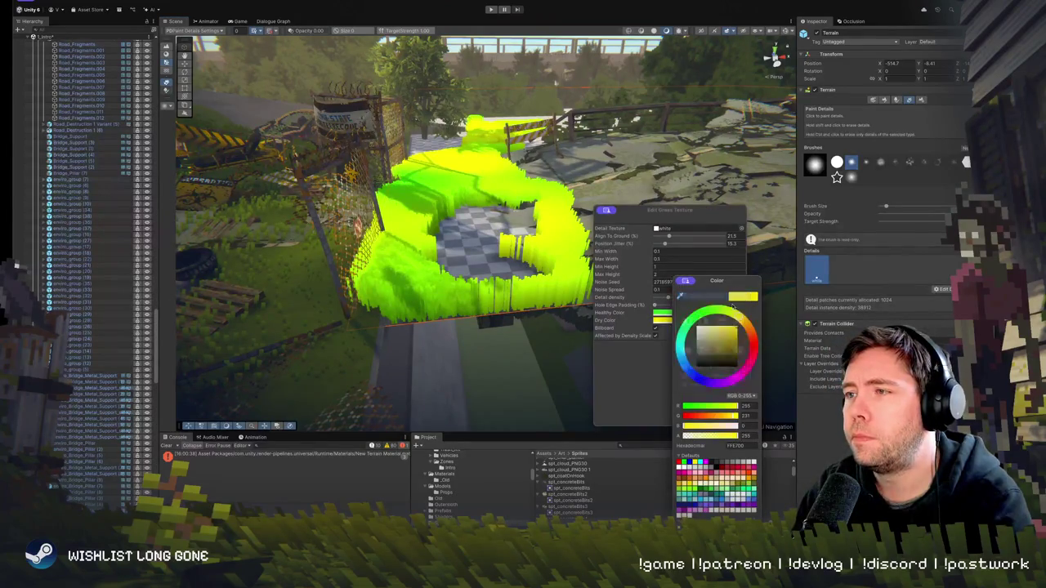
{"action": "left_click", "coordinate": [741, 320]}
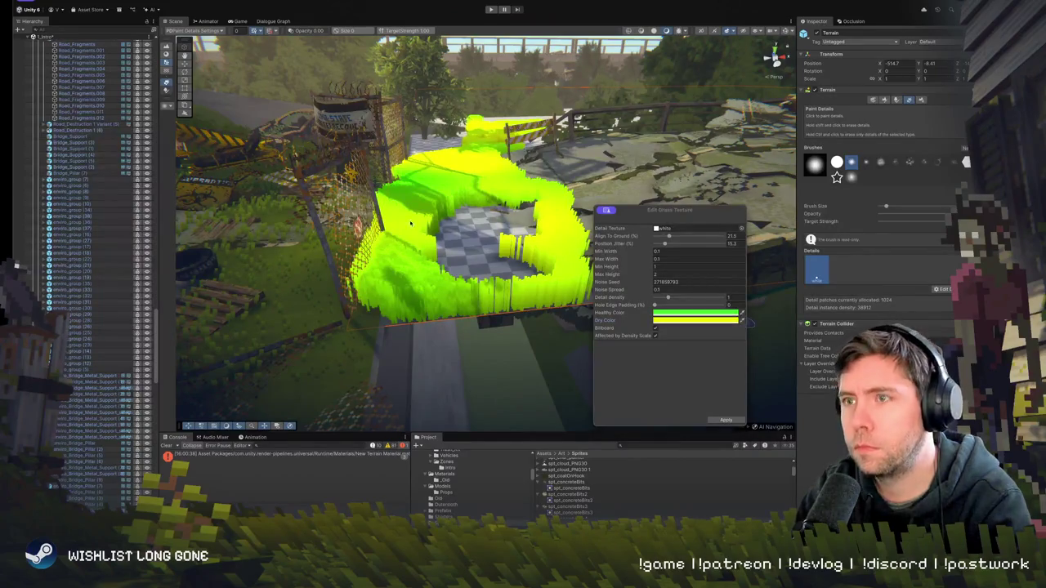
{"action": "left_click", "coordinate": [576, 167]}
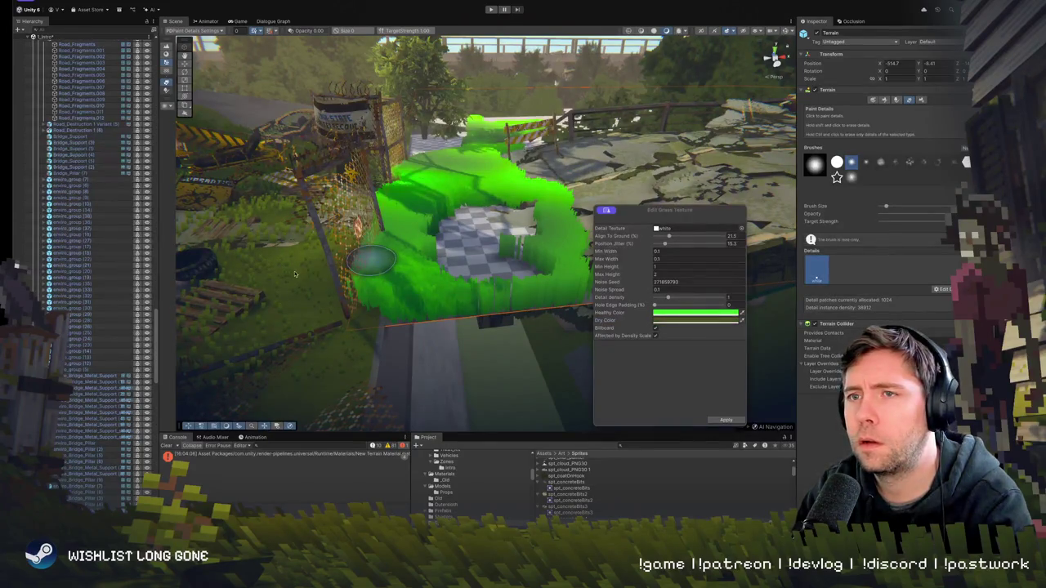
{"action": "mouse_move", "coordinate": [441, 245]}
{"action": "left_mouse_down"}
{"action": "mouse_move", "coordinate": [490, 245]}
{"action": "mouse_move", "coordinate": [474, 225]}
{"action": "left_mouse_up"}
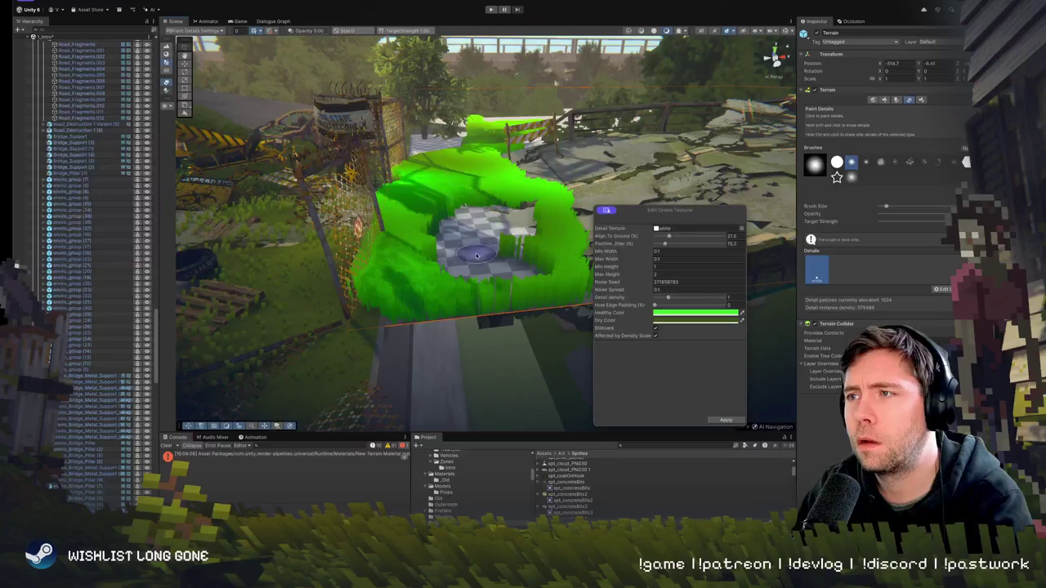
{"action": "left_click", "coordinate": [682, 313]}
{"action": "mouse_move", "coordinate": [716, 311]}
{"action": "left_mouse_down"}
{"action": "mouse_move", "coordinate": [747, 319]}
{"action": "mouse_move", "coordinate": [727, 342]}
{"action": "left_mouse_up"}
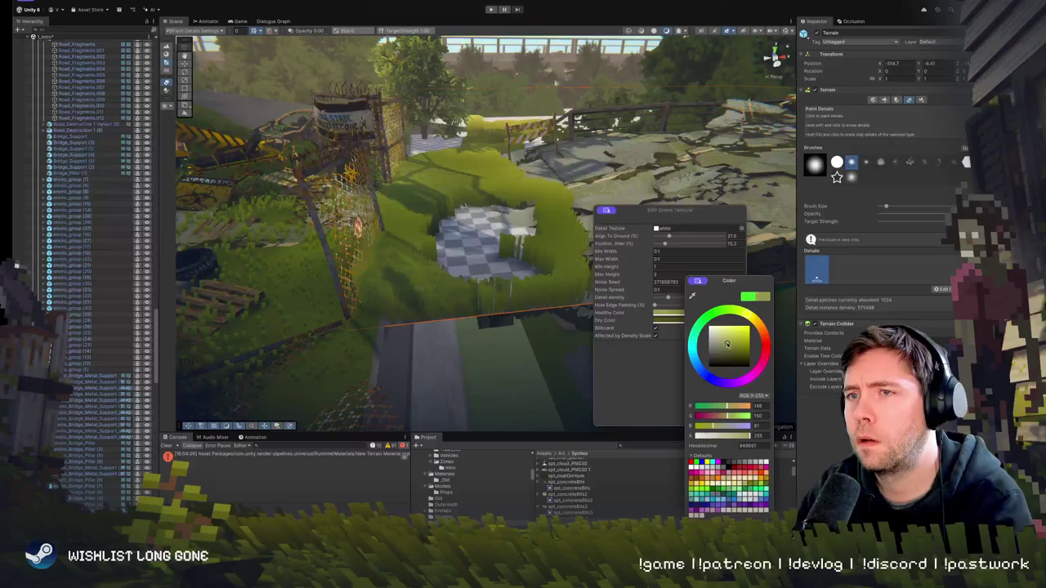
{"action": "left_click", "coordinate": [602, 219]}
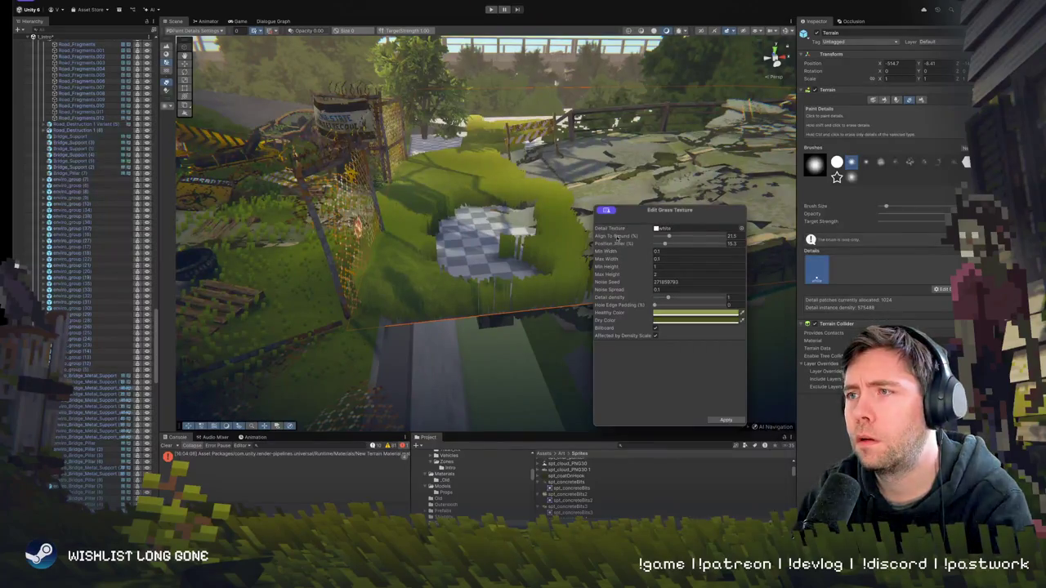
{"action": "left_click", "coordinate": [726, 419]}
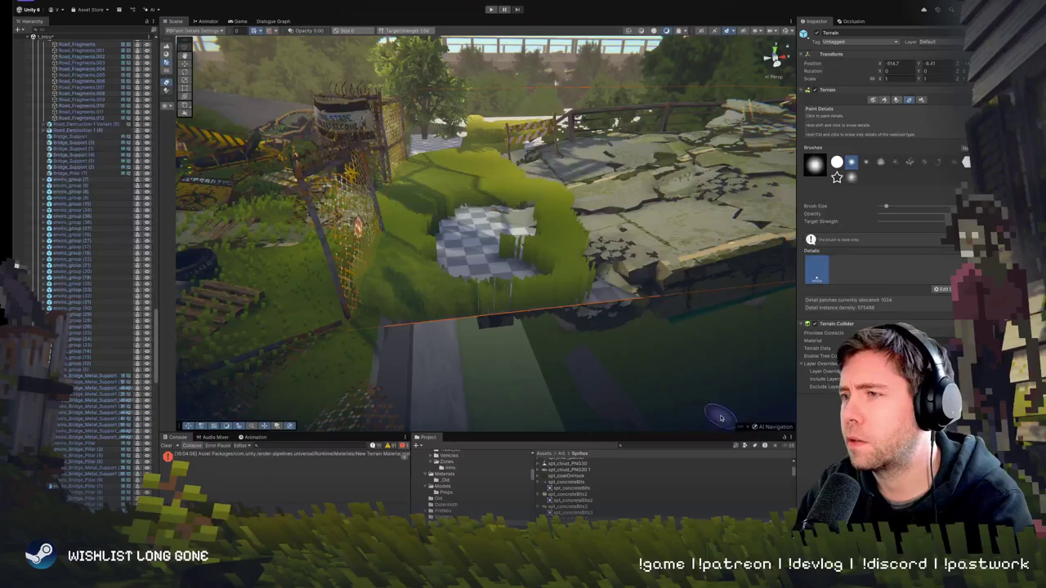
Shorten the grass (min height about 0.08), set density 0.34, paint along the path, and apply
{"action": "mouse_move", "coordinate": [390, 178]}
{"action": "left_mouse_down"}
{"action": "mouse_move", "coordinate": [475, 174]}
{"action": "mouse_move", "coordinate": [507, 246]}
{"action": "mouse_move", "coordinate": [572, 270]}
{"action": "left_mouse_up"}
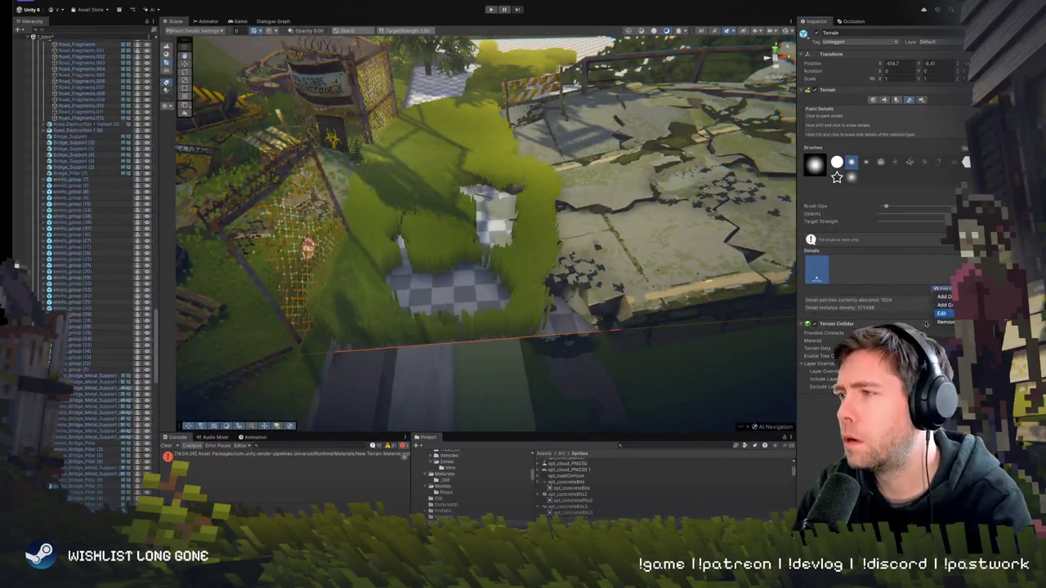
{"action": "left_click", "coordinate": [942, 313]}
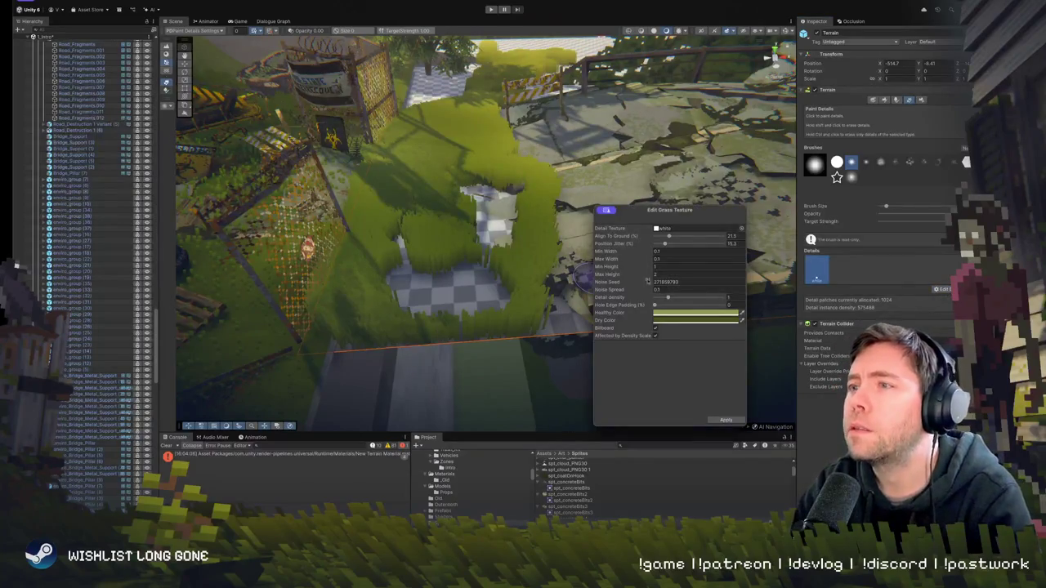
{"action": "left_click_drag", "start_coordinate": [618, 270], "coordinate": [586, 268]}
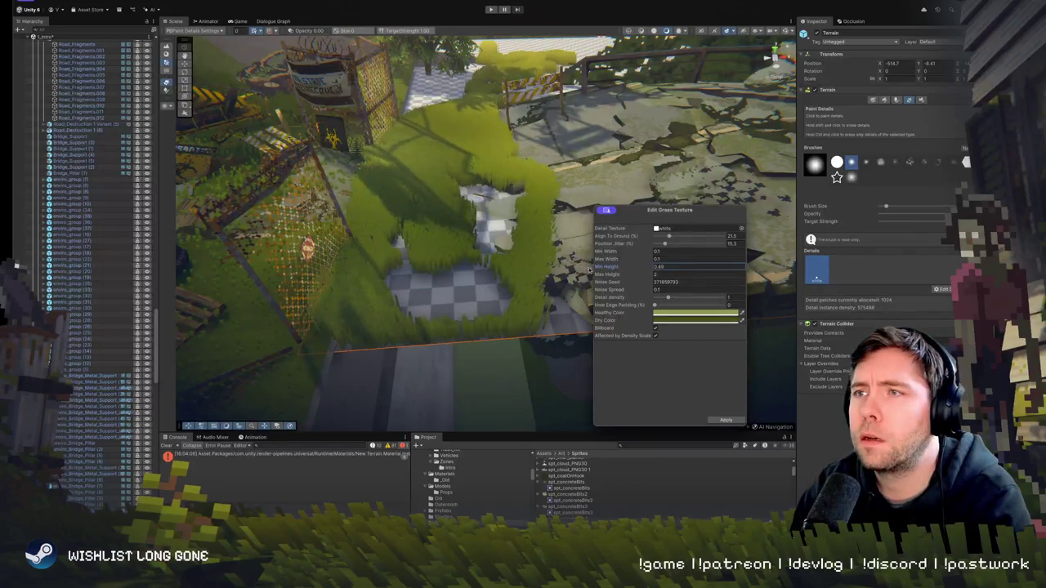
{"action": "mouse_move", "coordinate": [606, 275]}
{"action": "left_mouse_down"}
{"action": "mouse_move", "coordinate": [584, 278]}
{"action": "mouse_move", "coordinate": [625, 283]}
{"action": "mouse_move", "coordinate": [619, 268]}
{"action": "left_mouse_up"}
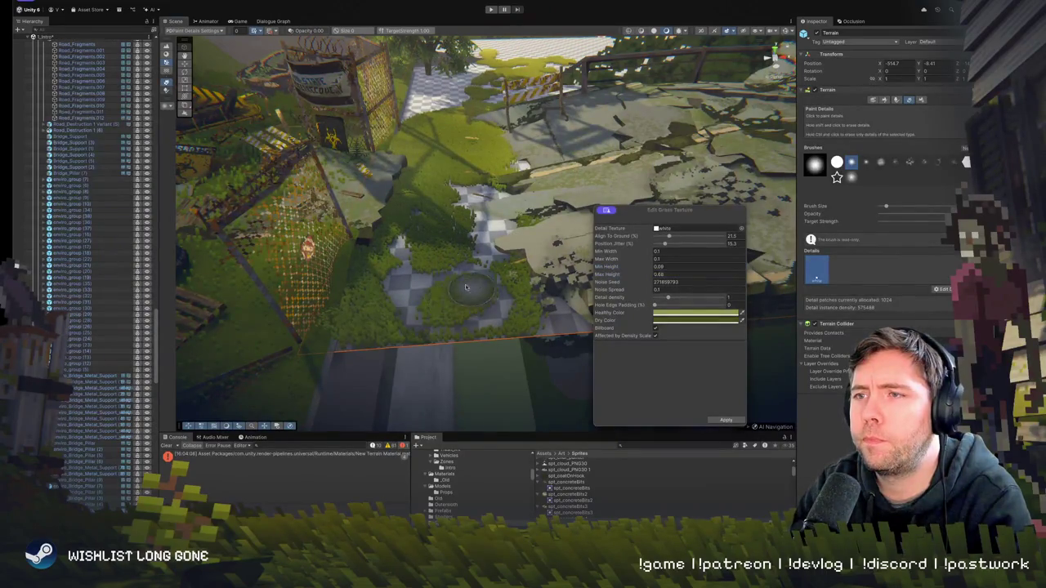
{"action": "mouse_move", "coordinate": [474, 261]}
{"action": "left_mouse_down"}
{"action": "mouse_move", "coordinate": [463, 259]}
{"action": "mouse_move", "coordinate": [556, 282]}
{"action": "left_mouse_up"}
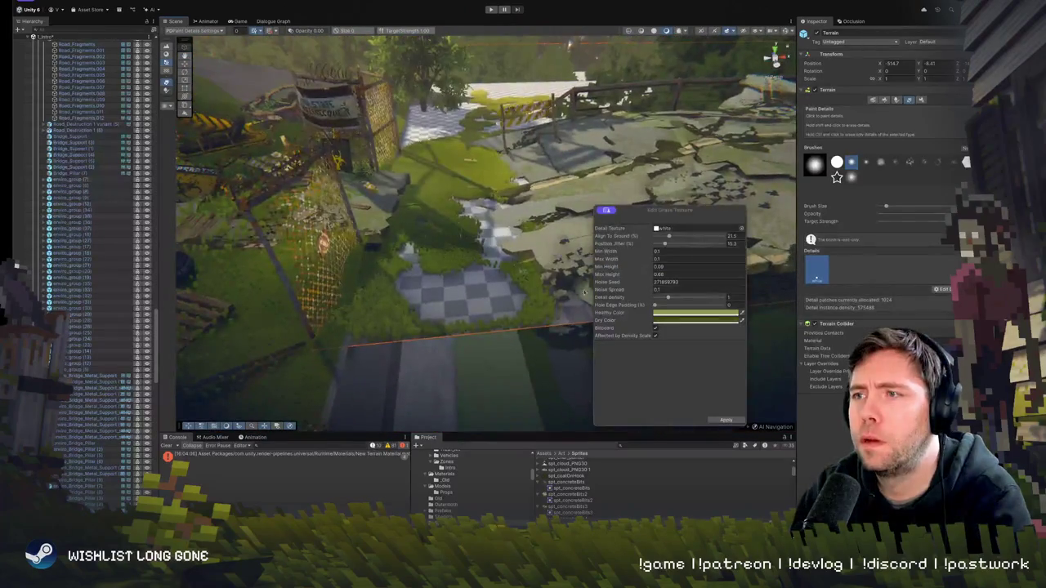
{"action": "left_click_drag", "start_coordinate": [655, 302], "coordinate": [659, 298]}
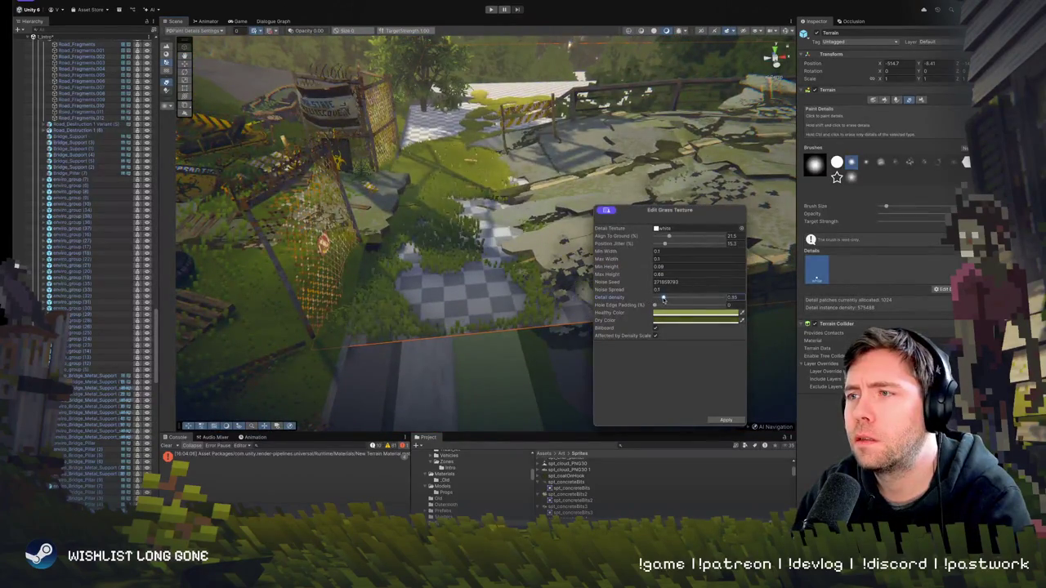
{"action": "mouse_move", "coordinate": [441, 301]}
{"action": "left_mouse_down"}
{"action": "mouse_move", "coordinate": [540, 211]}
{"action": "mouse_move", "coordinate": [588, 191]}
{"action": "left_mouse_up"}
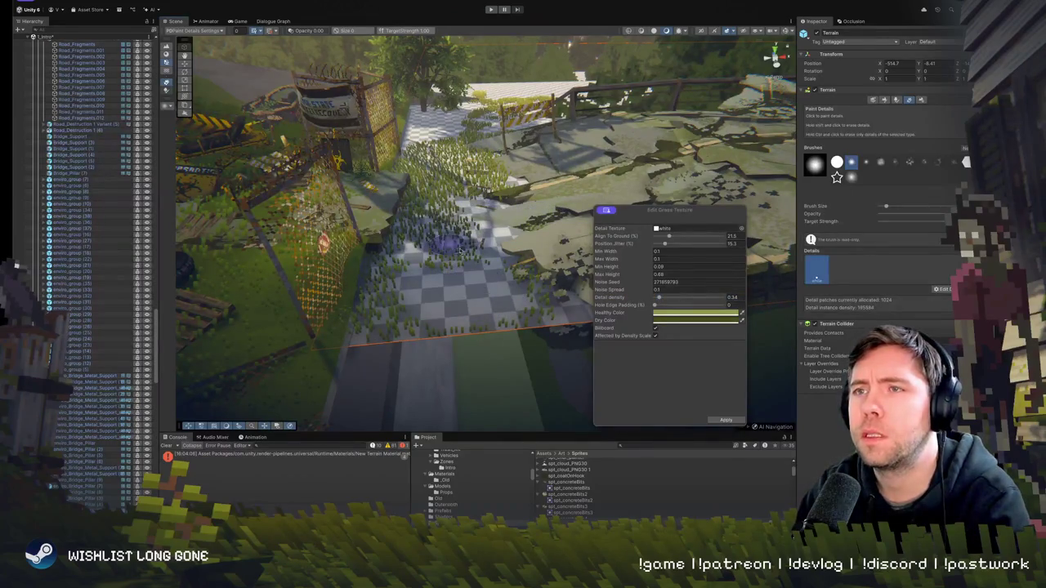
{"action": "left_click", "coordinate": [732, 421]}
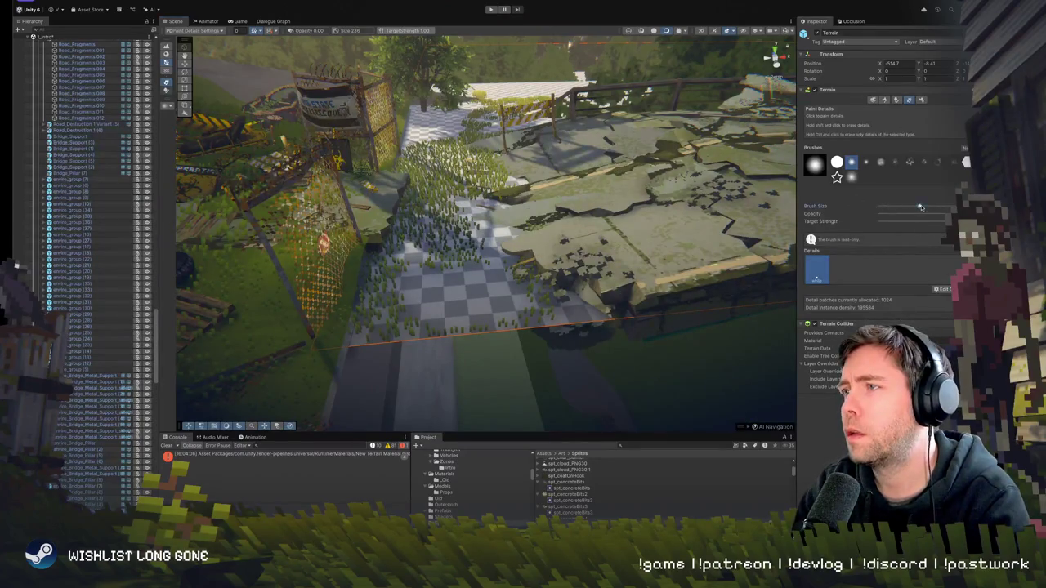
Enlarge the brush, undo the grass painted on the checkered path, and pick Raise or Lower Terrain
{"action": "left_click_drag", "start_coordinate": [921, 207], "coordinate": [946, 206]}
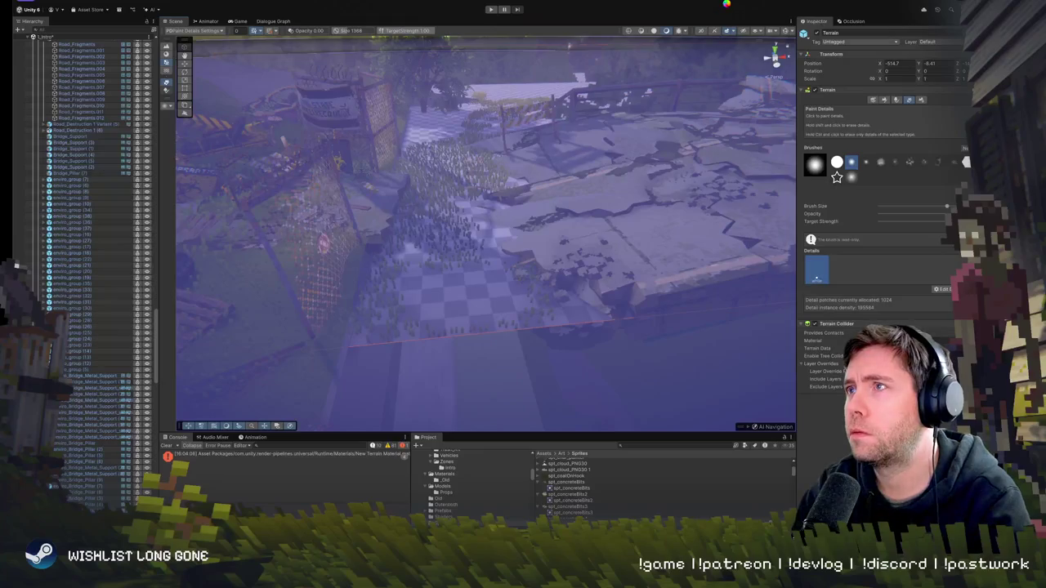
{"action": "key", "text": "ctrl+z"}
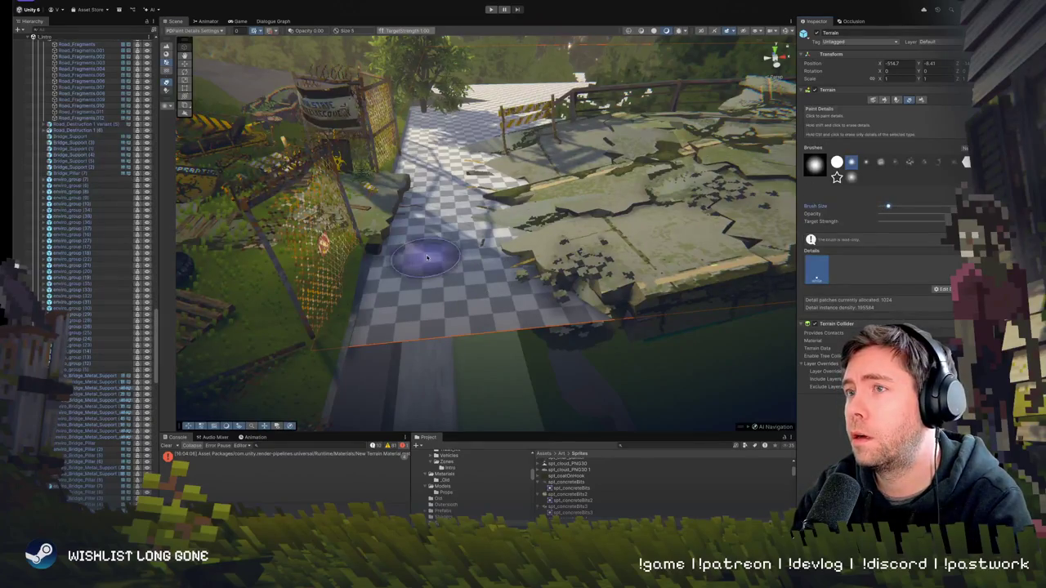
{"action": "mouse_move", "coordinate": [420, 252]}
{"action": "left_mouse_down"}
{"action": "mouse_move", "coordinate": [445, 258]}
{"action": "mouse_move", "coordinate": [437, 212]}
{"action": "mouse_move", "coordinate": [512, 289]}
{"action": "left_mouse_up"}
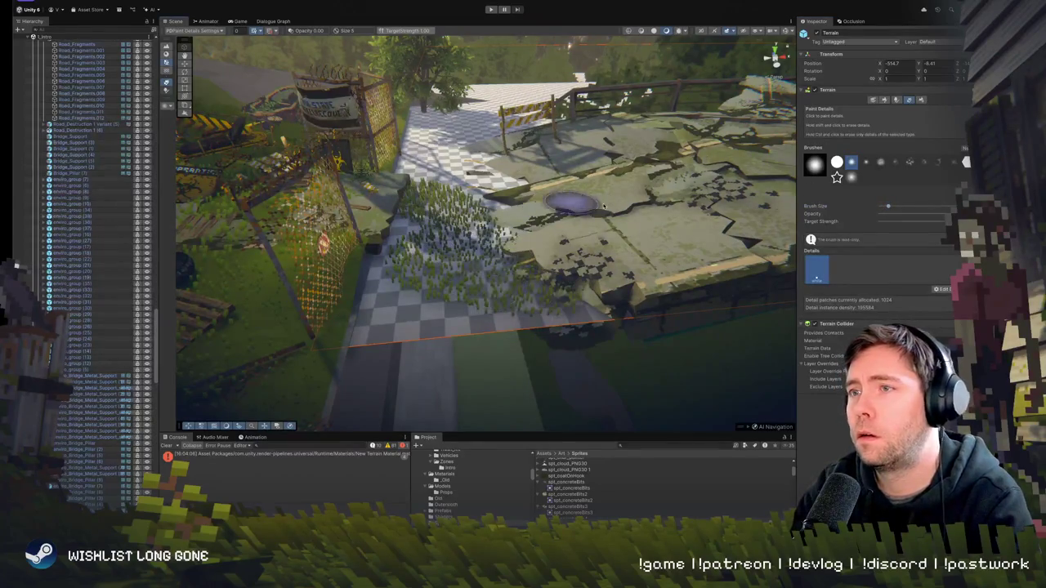
{"action": "key", "text": "ctrl+z"}
{"action": "left_click", "coordinate": [884, 100]}
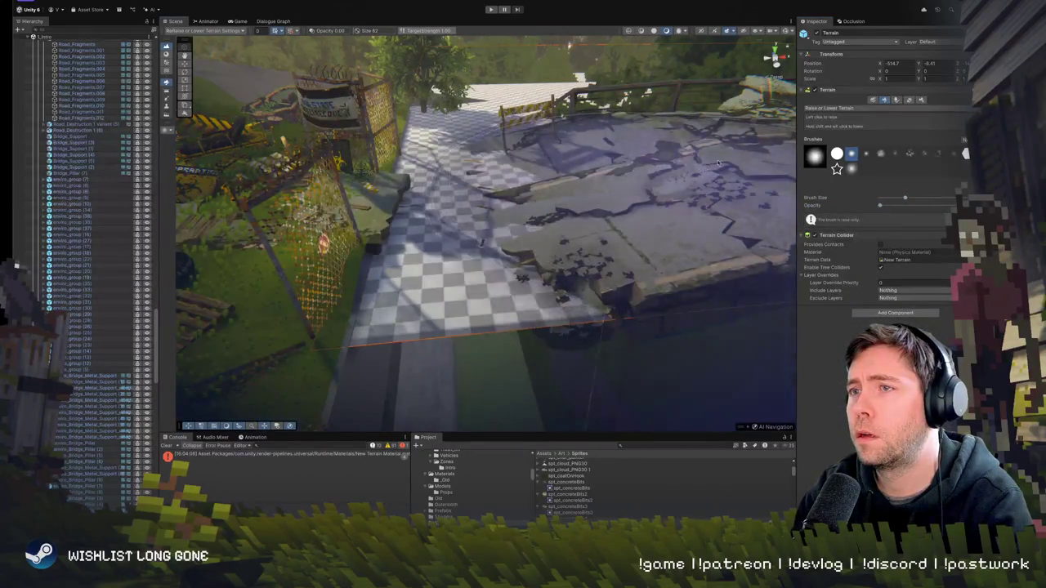
Orbit and zoom around the broken bridge to inspect the checkered terrain mound from several angles
{"action": "left_click_drag", "start_coordinate": [757, 171], "coordinate": [668, 192]}
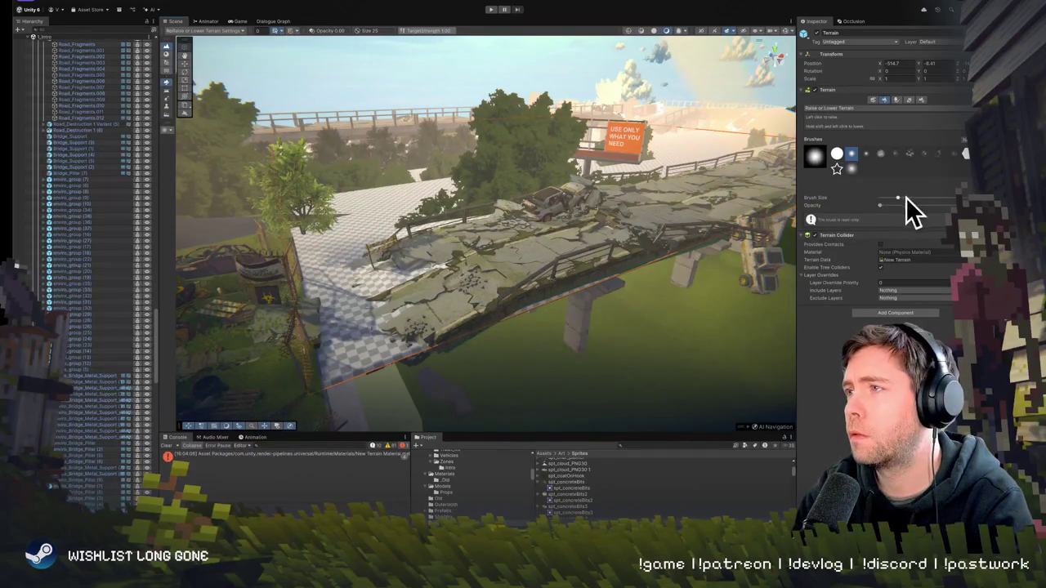
{"action": "scroll", "coordinate": [484, 153], "scroll_direction": "up", "scroll_amount": 5}
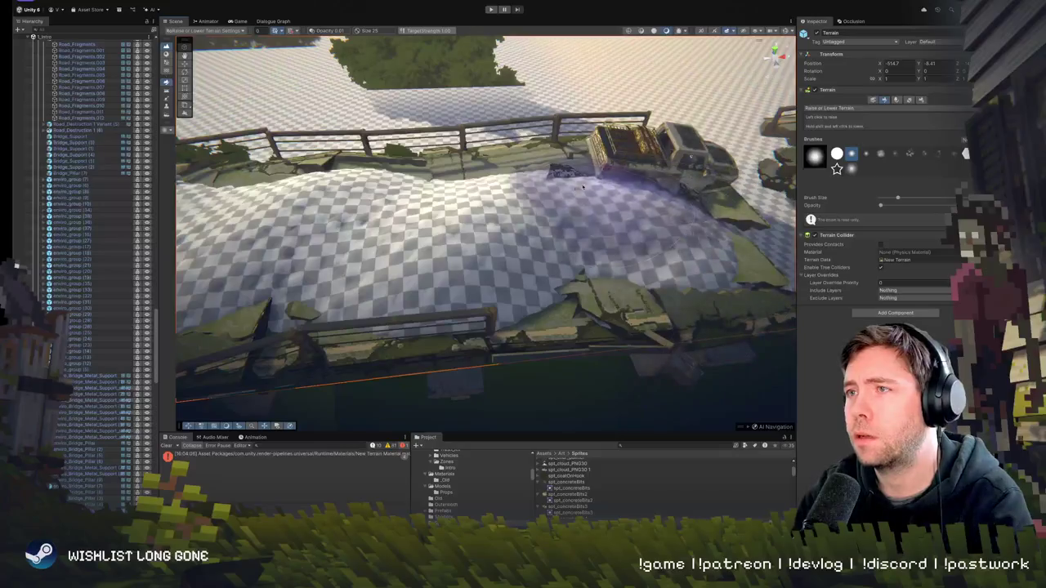
{"action": "mouse_move", "coordinate": [430, 163]}
{"action": "left_mouse_down"}
{"action": "mouse_move", "coordinate": [594, 149]}
{"action": "mouse_move", "coordinate": [621, 195]}
{"action": "mouse_move", "coordinate": [354, 213]}
{"action": "mouse_move", "coordinate": [413, 143]}
{"action": "mouse_move", "coordinate": [532, 110]}
{"action": "mouse_move", "coordinate": [427, 209]}
{"action": "left_mouse_up"}
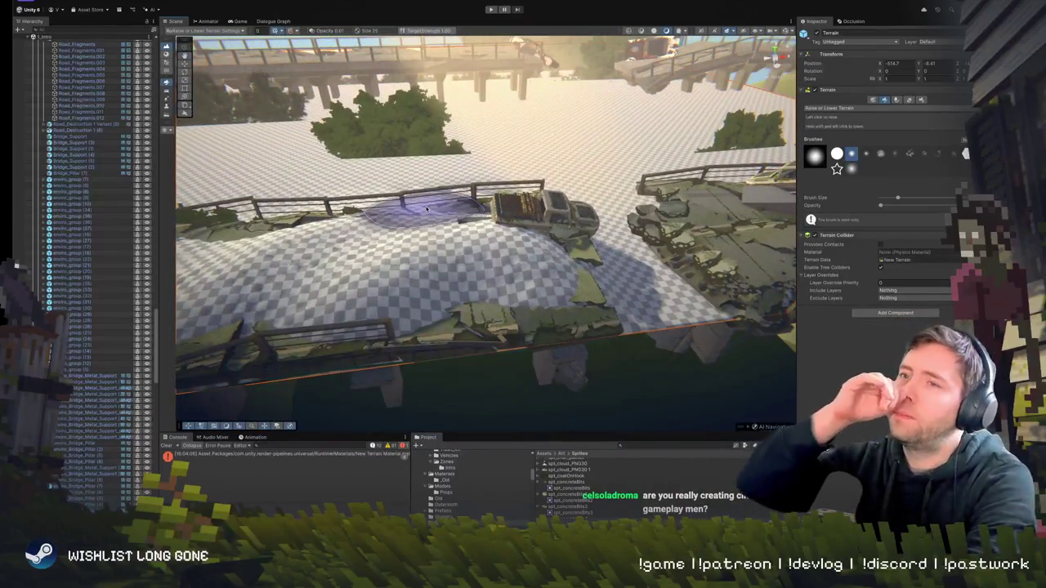
{"action": "mouse_move", "coordinate": [423, 209]}
{"action": "left_mouse_down"}
{"action": "mouse_move", "coordinate": [555, 199]}
{"action": "mouse_move", "coordinate": [575, 170]}
{"action": "mouse_move", "coordinate": [553, 166]}
{"action": "left_mouse_up"}
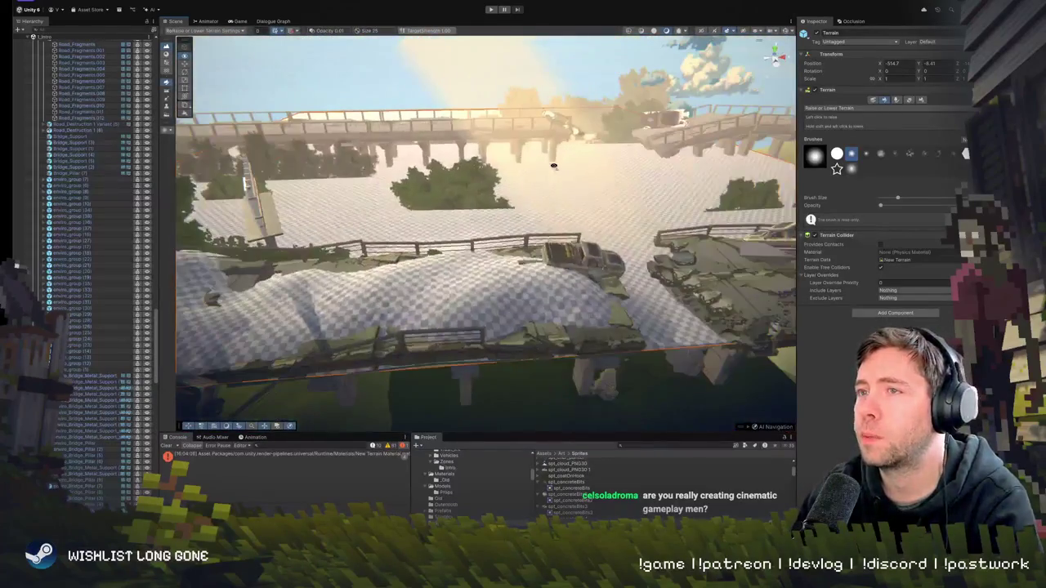
In Terrain Settings, resize the terrain length and width from 240 to about 150, then collapse Mesh Resolution
{"action": "left_click", "coordinate": [919, 100]}
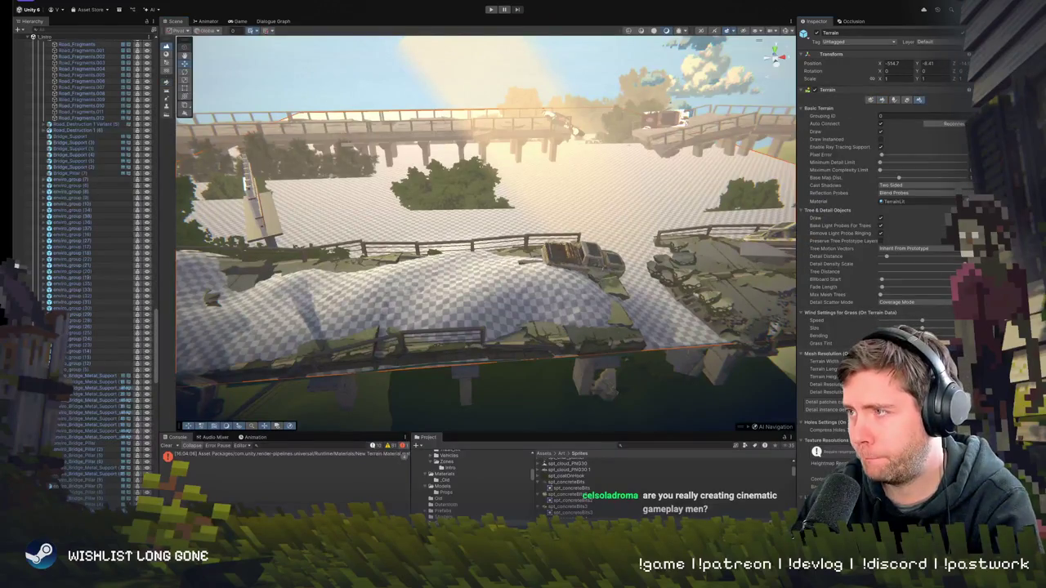
{"action": "scroll", "coordinate": [882, 245], "scroll_direction": "down", "scroll_amount": 5}
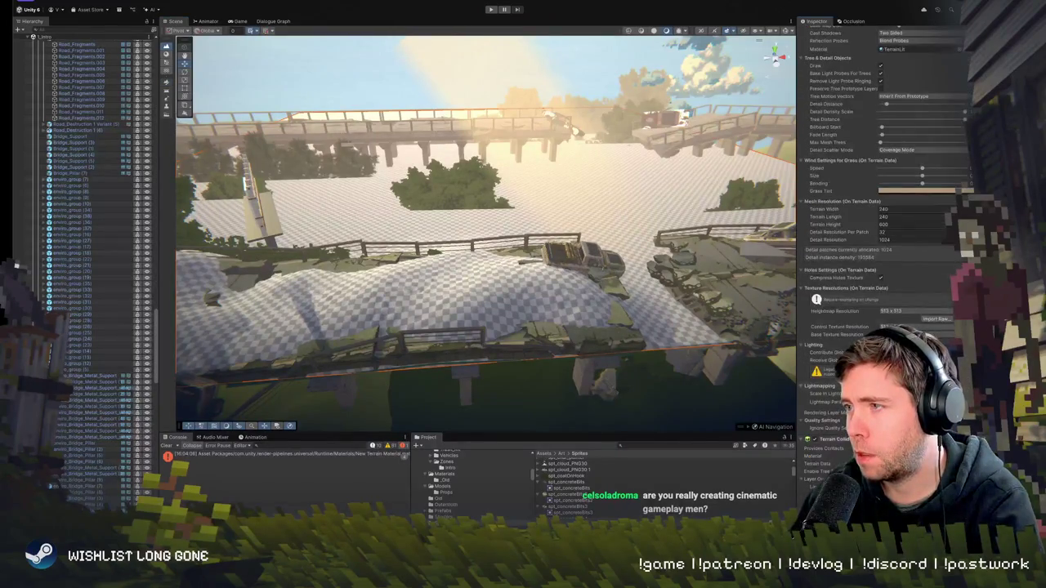
{"action": "scroll", "coordinate": [919, 311], "scroll_direction": "up", "scroll_amount": 5}
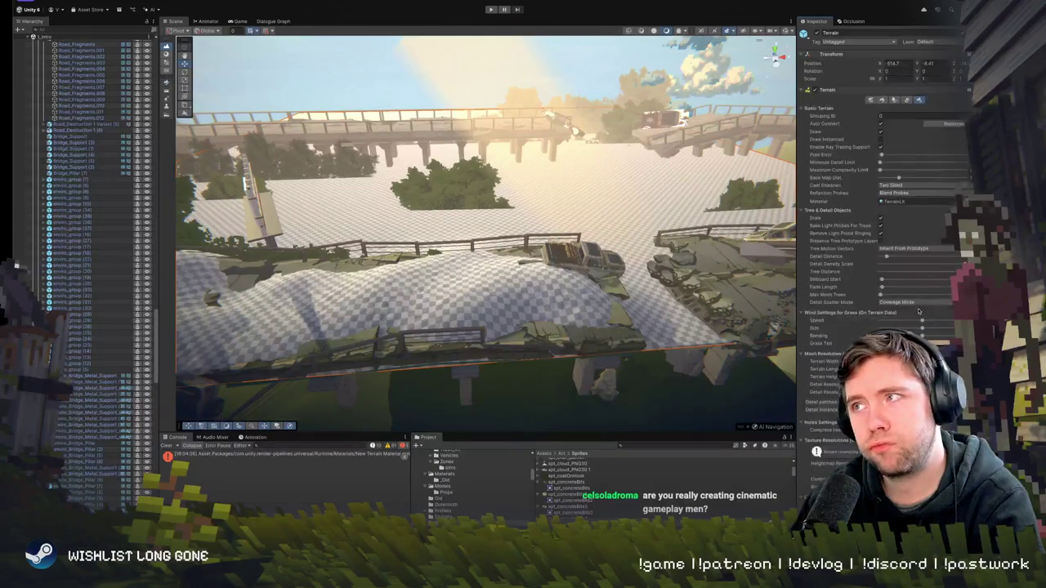
{"action": "scroll", "coordinate": [919, 327], "scroll_direction": "down", "scroll_amount": 4}
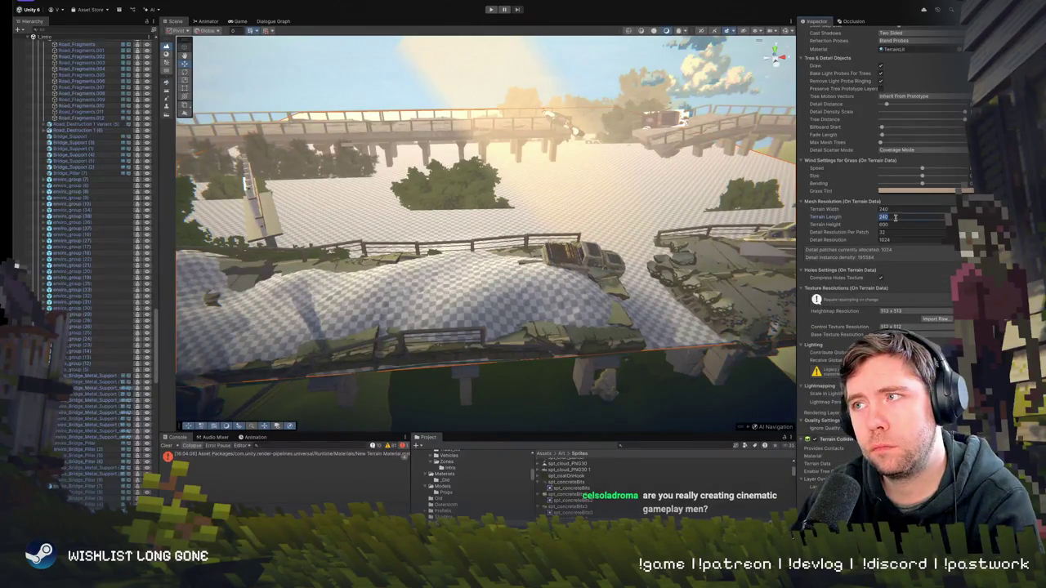
{"action": "left_click_drag", "start_coordinate": [792, 259], "coordinate": [605, 248]}
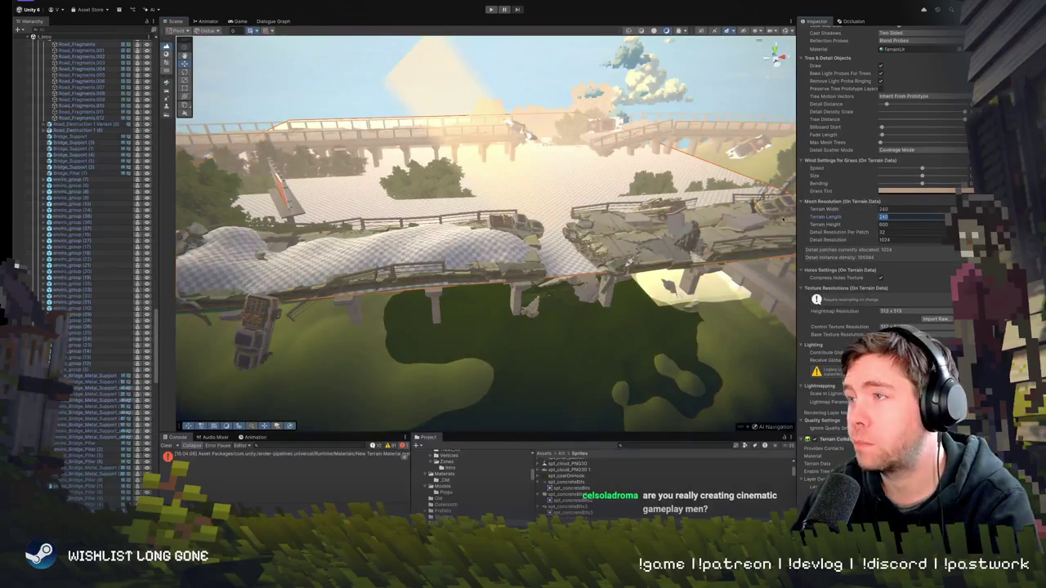
{"action": "type", "text": "150"}
{"action": "key", "text": "shift+Tab"}
{"action": "type", "text": "150"}
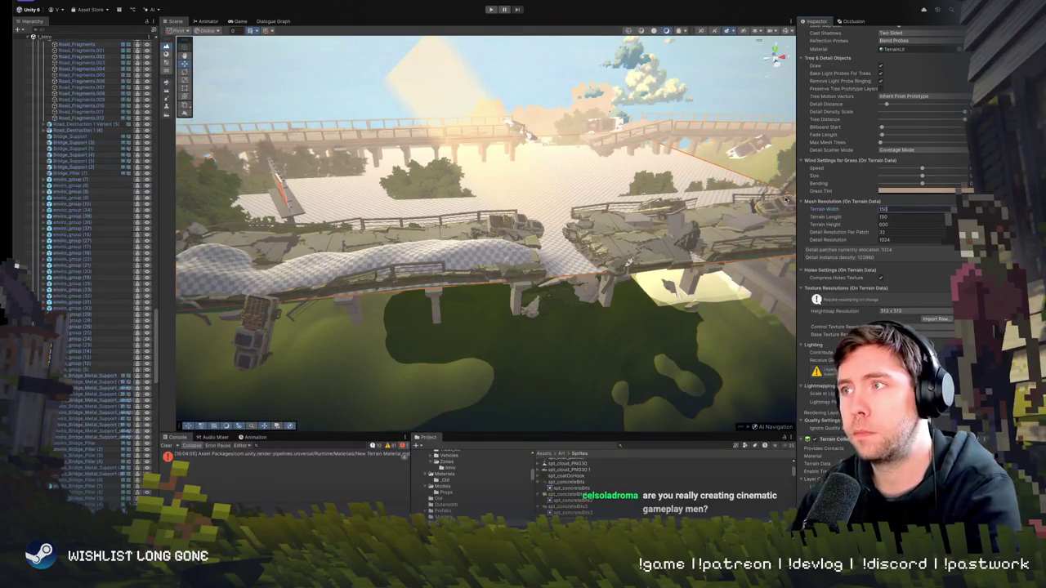
{"action": "key", "text": "Return"}
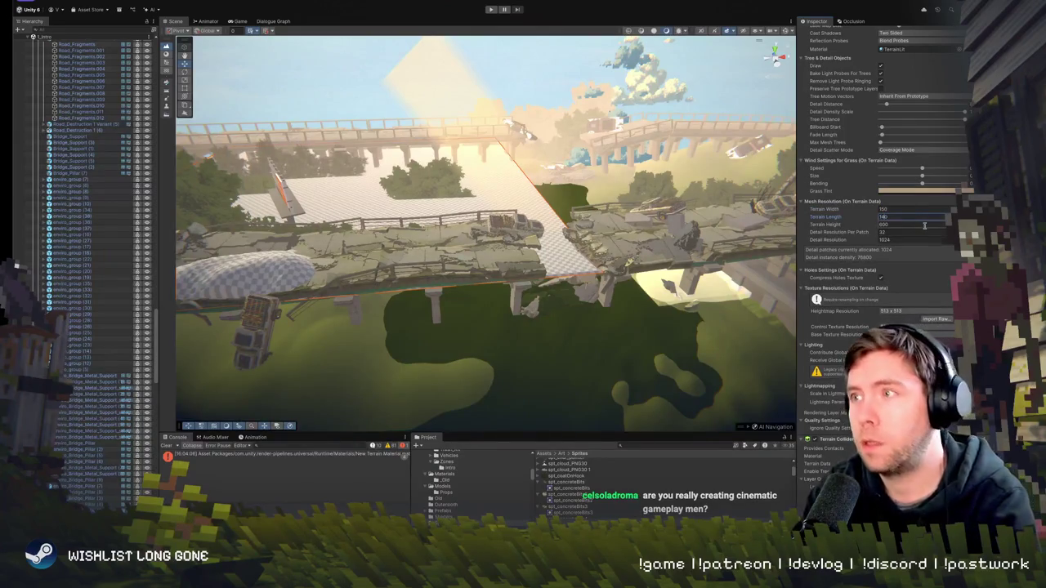
{"action": "left_click", "coordinate": [867, 204]}
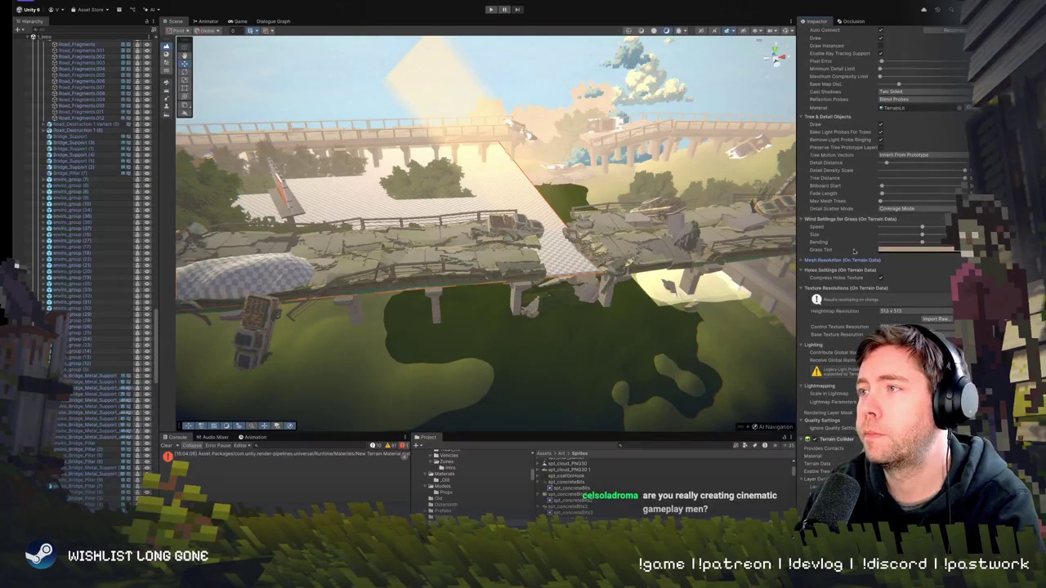
Select the bridge road piece and then the whole Zone3-Bridge prefab
{"action": "scroll", "coordinate": [877, 287], "scroll_direction": "up", "scroll_amount": 3}
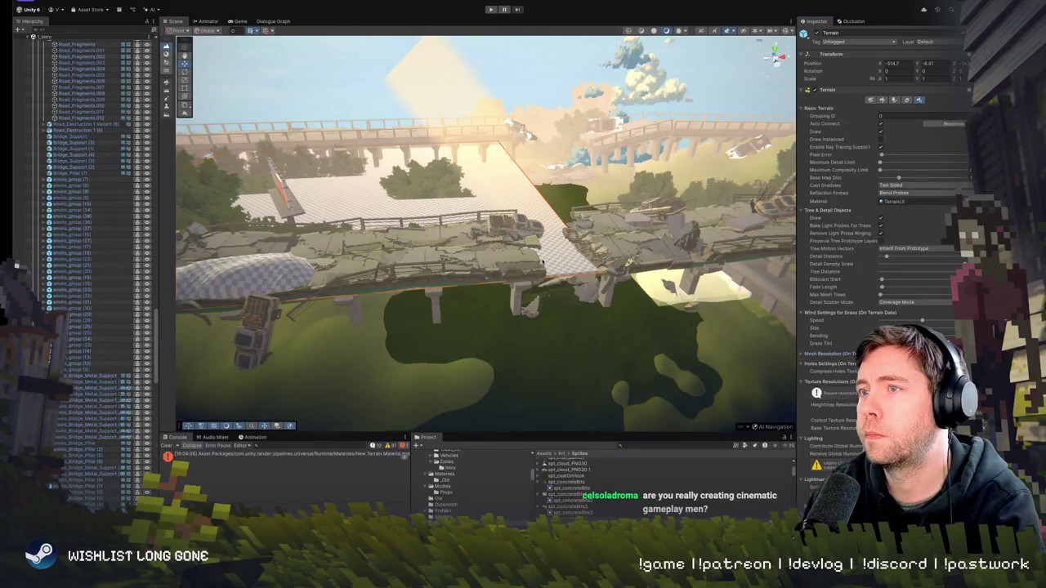
{"action": "left_click", "coordinate": [542, 261]}
{"action": "left_click", "coordinate": [236, 275]}
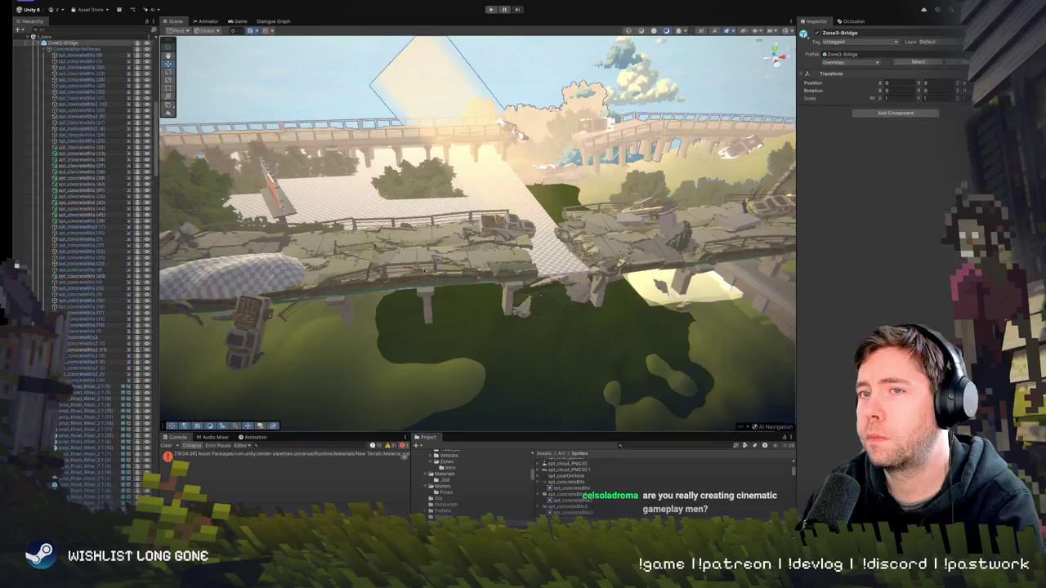
Reselect the terrain, fly the view down over the bridge road, and choose Raise or Lower Terrain
{"action": "left_click", "coordinate": [512, 169]}
{"action": "left_click", "coordinate": [523, 259]}
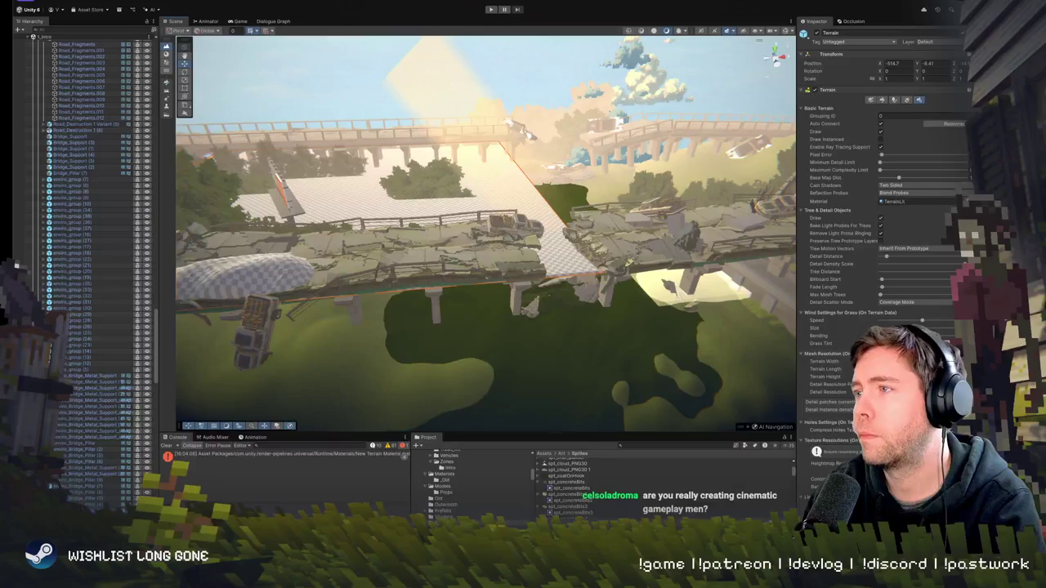
{"action": "scroll", "coordinate": [883, 245], "scroll_direction": "down", "scroll_amount": 1}
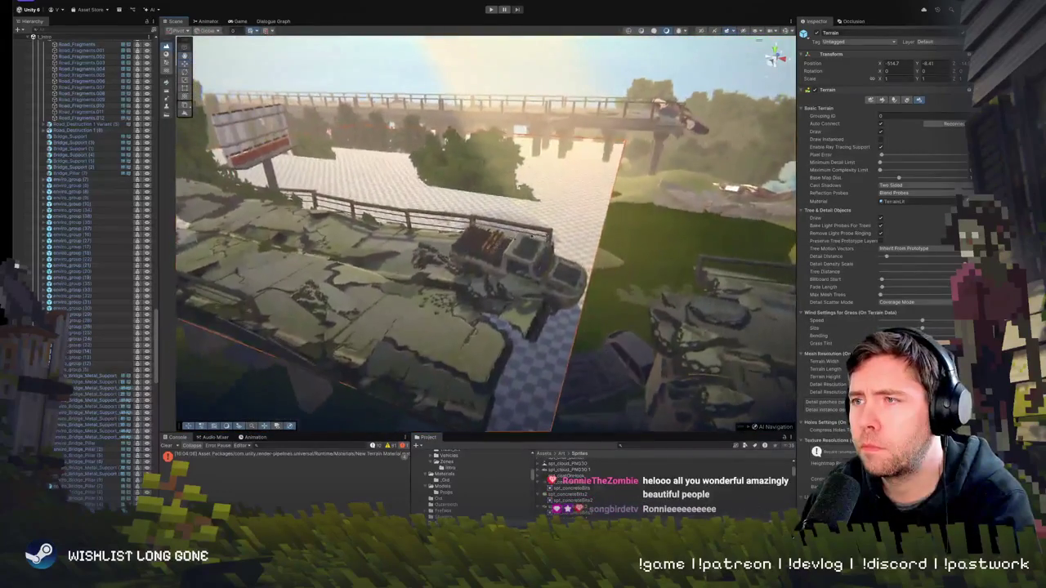
{"action": "left_click", "coordinate": [403, 190]}
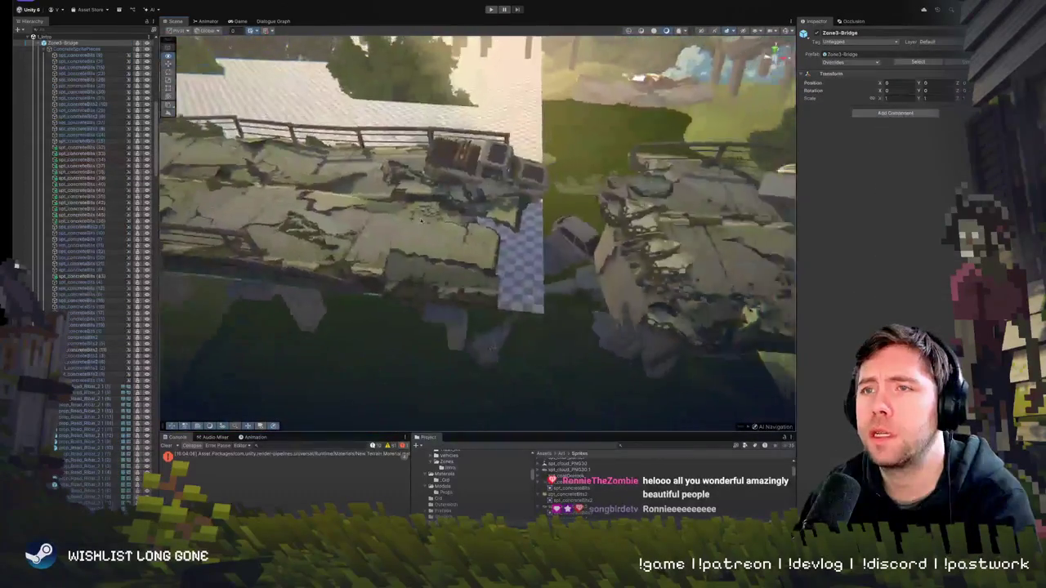
{"action": "left_click", "coordinate": [478, 258]}
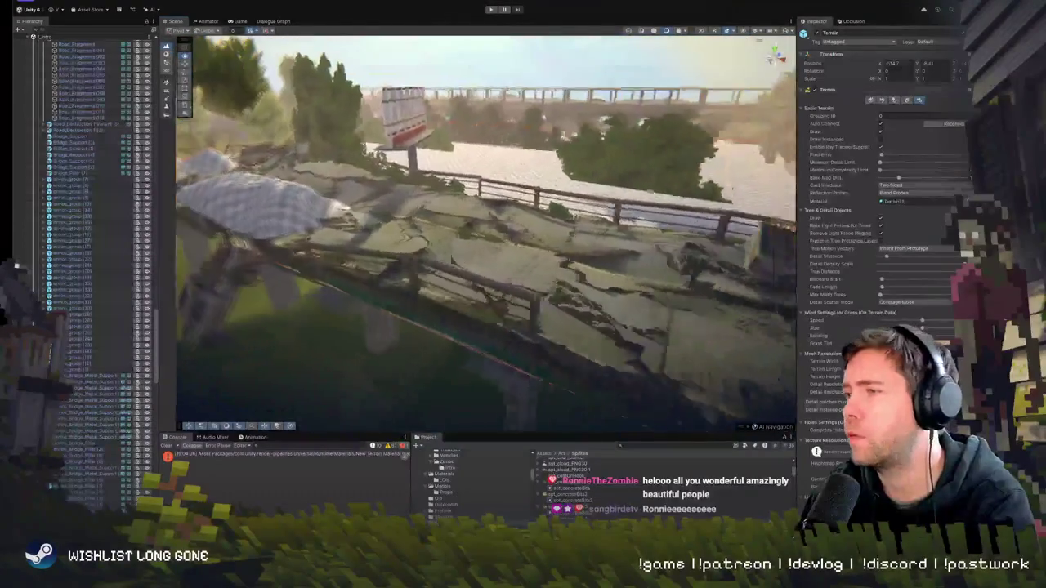
{"action": "mouse_move", "coordinate": [478, 222]}
{"action": "left_mouse_down"}
{"action": "mouse_move", "coordinate": [421, 226]}
{"action": "mouse_move", "coordinate": [651, 139]}
{"action": "left_mouse_up"}
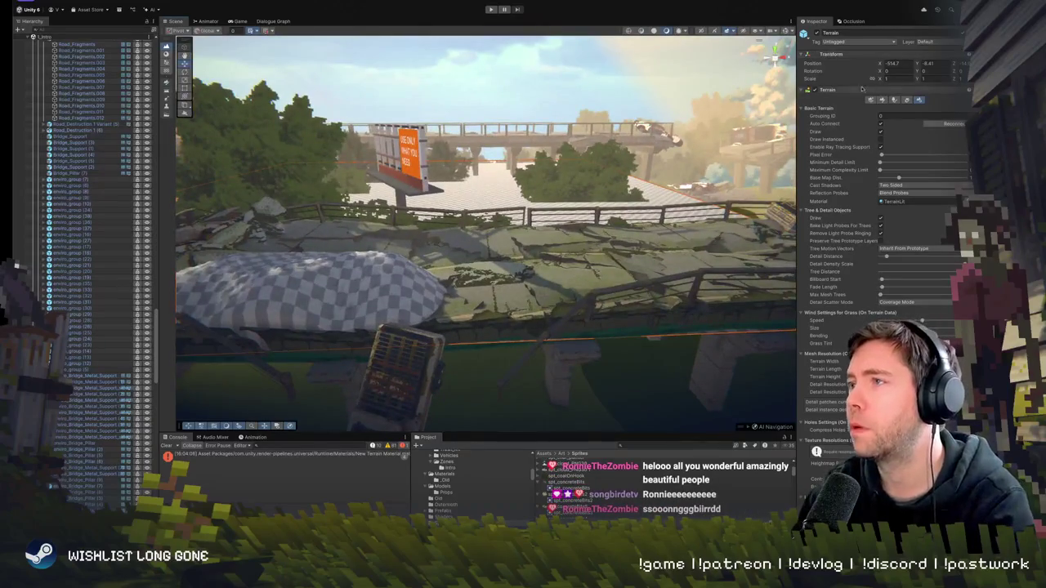
{"action": "left_click", "coordinate": [882, 99]}
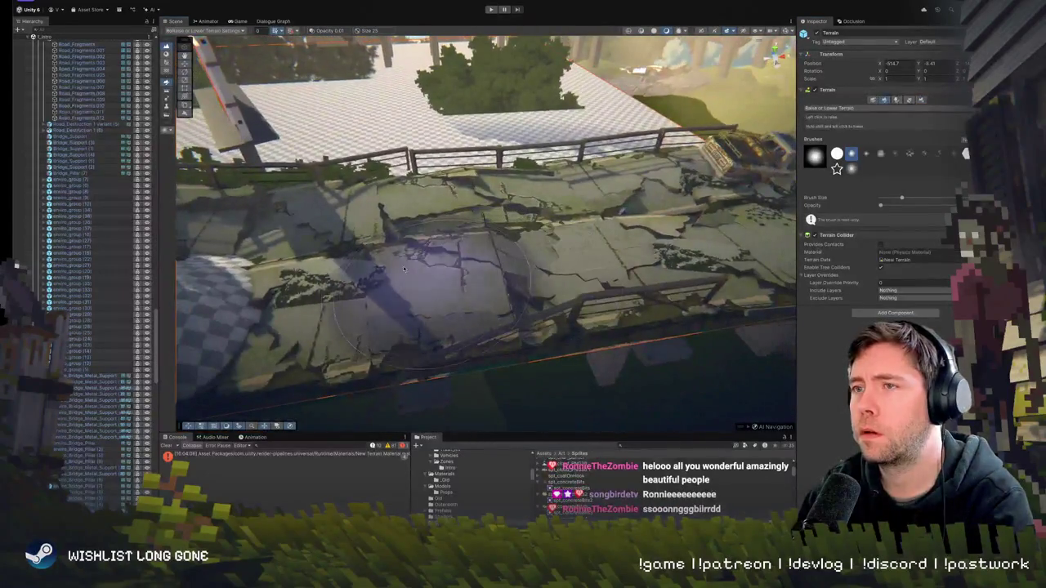
Raise terrain mounds through the cracked bridge road and on its left side
{"action": "mouse_move", "coordinate": [473, 259]}
{"action": "left_mouse_down"}
{"action": "mouse_move", "coordinate": [424, 250]}
{"action": "mouse_move", "coordinate": [577, 258]}
{"action": "mouse_move", "coordinate": [694, 204]}
{"action": "mouse_move", "coordinate": [654, 262]}
{"action": "mouse_move", "coordinate": [588, 245]}
{"action": "mouse_move", "coordinate": [535, 188]}
{"action": "left_mouse_up"}
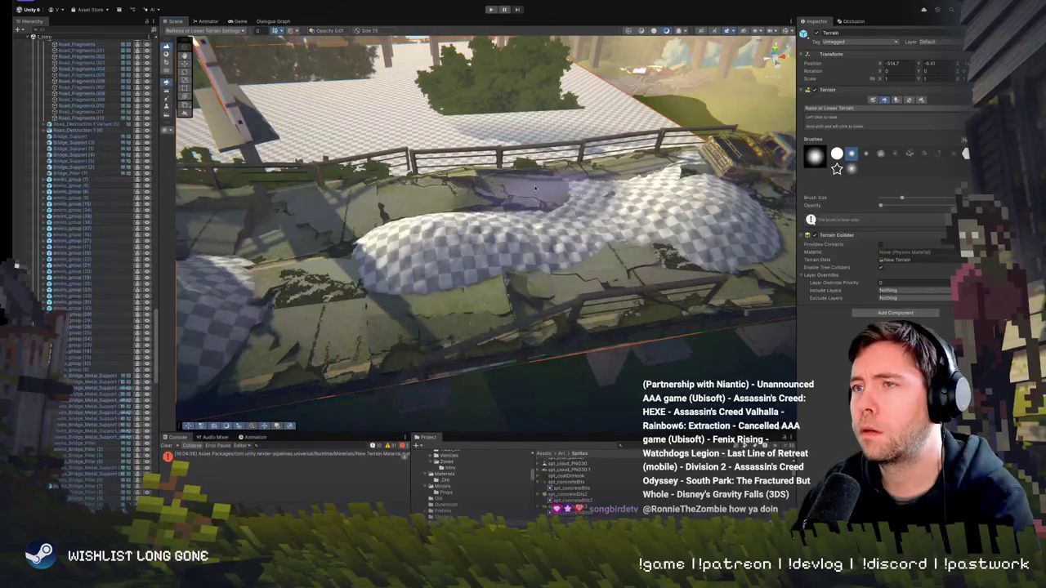
{"action": "scroll", "coordinate": [408, 212], "scroll_direction": "up", "scroll_amount": 5}
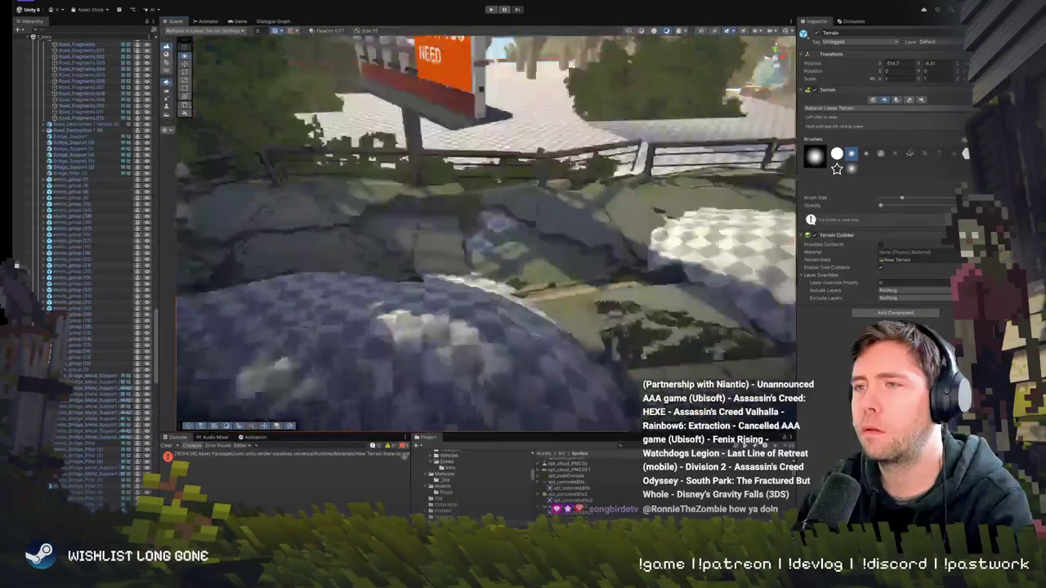
{"action": "mouse_move", "coordinate": [414, 233]}
{"action": "left_mouse_down"}
{"action": "mouse_move", "coordinate": [286, 237]}
{"action": "mouse_move", "coordinate": [229, 254]}
{"action": "mouse_move", "coordinate": [196, 237]}
{"action": "mouse_move", "coordinate": [176, 196]}
{"action": "left_mouse_up"}
{"action": "scroll", "coordinate": [410, 197], "scroll_direction": "down", "scroll_amount": 5}
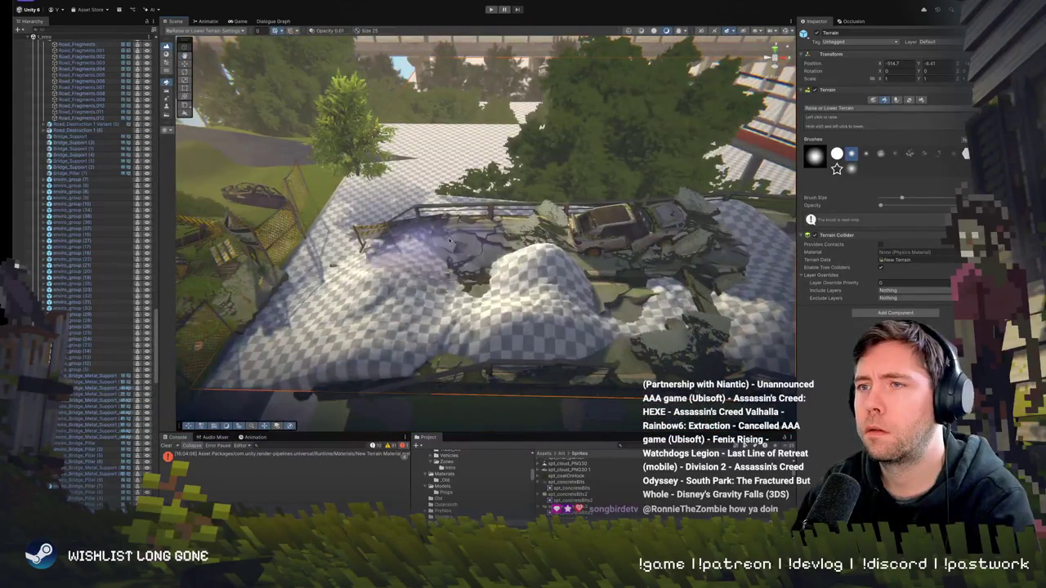
{"action": "left_click_drag", "start_coordinate": [398, 224], "coordinate": [504, 204]}
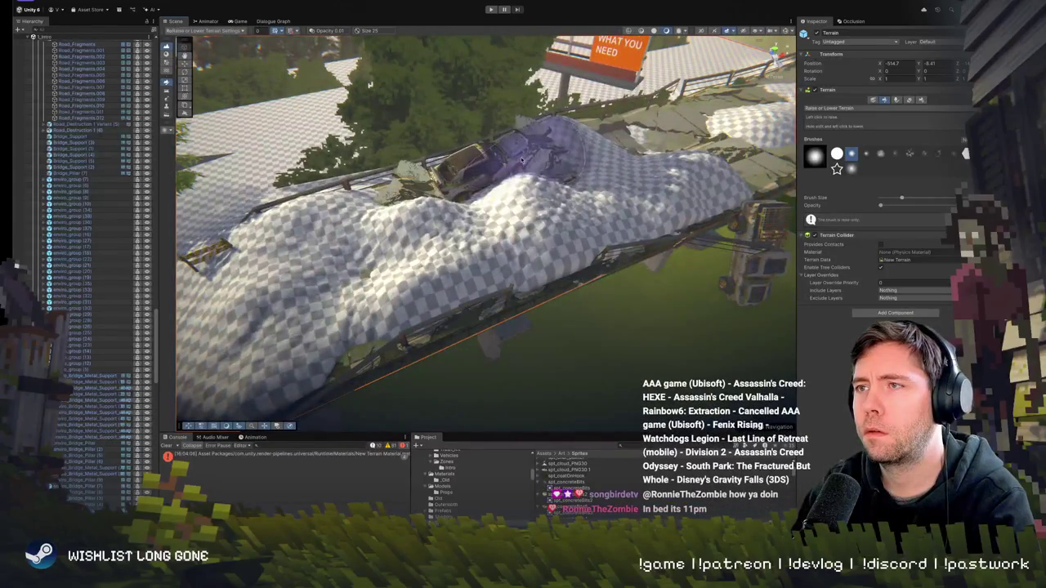
{"action": "mouse_move", "coordinate": [522, 162]}
{"action": "left_mouse_down"}
{"action": "mouse_move", "coordinate": [585, 176]}
{"action": "mouse_move", "coordinate": [605, 67]}
{"action": "mouse_move", "coordinate": [678, 139]}
{"action": "left_mouse_up"}
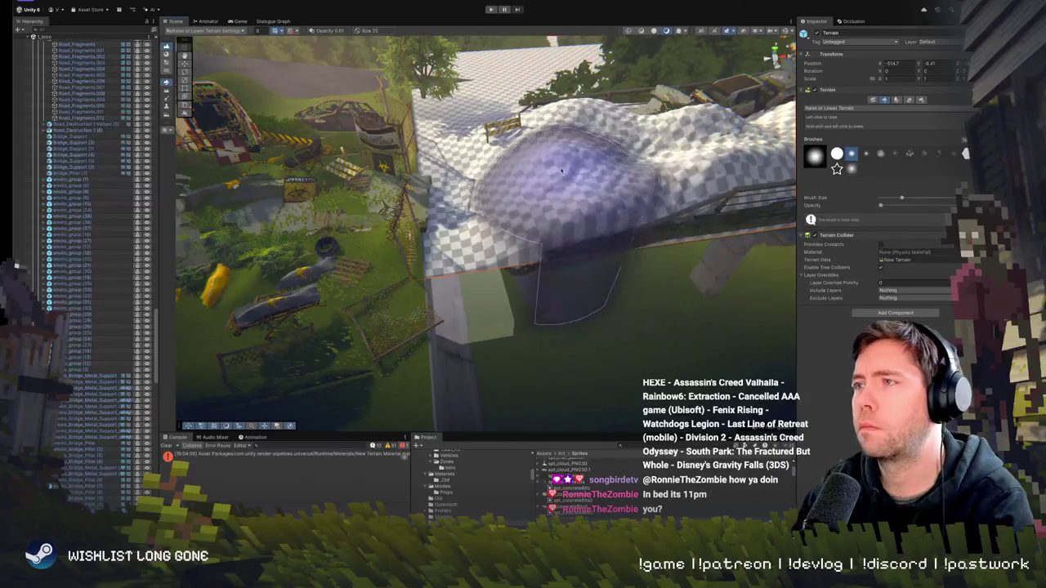
{"action": "left_click_drag", "start_coordinate": [669, 187], "coordinate": [523, 189]}
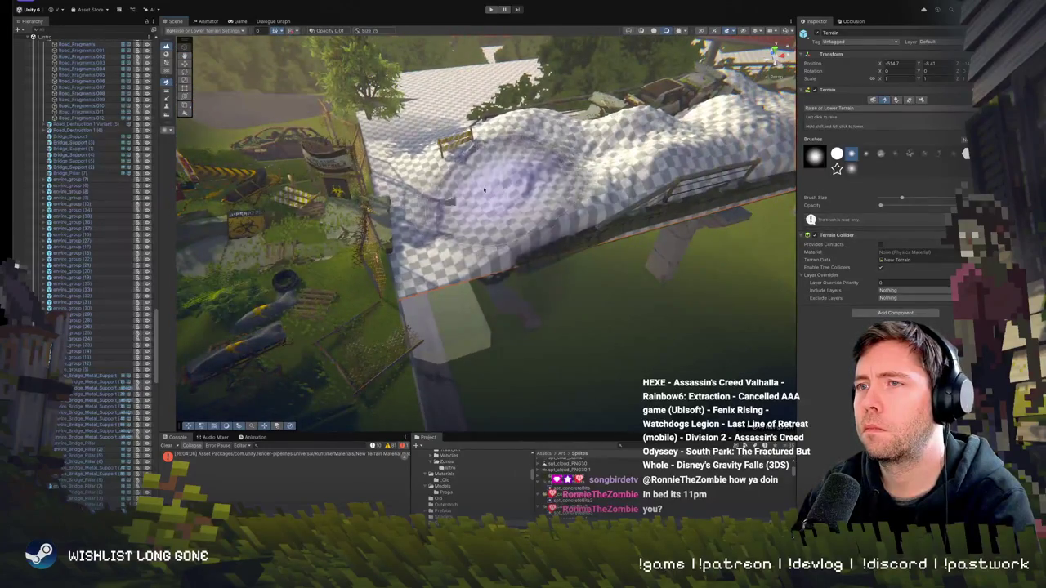
Lower and reshape the hill's lower slope and upper-right part so debris shows through
{"action": "mouse_move", "coordinate": [530, 134]}
{"action": "left_mouse_down"}
{"action": "mouse_move", "coordinate": [522, 168]}
{"action": "mouse_move", "coordinate": [467, 257]}
{"action": "mouse_move", "coordinate": [434, 272]}
{"action": "left_mouse_up"}
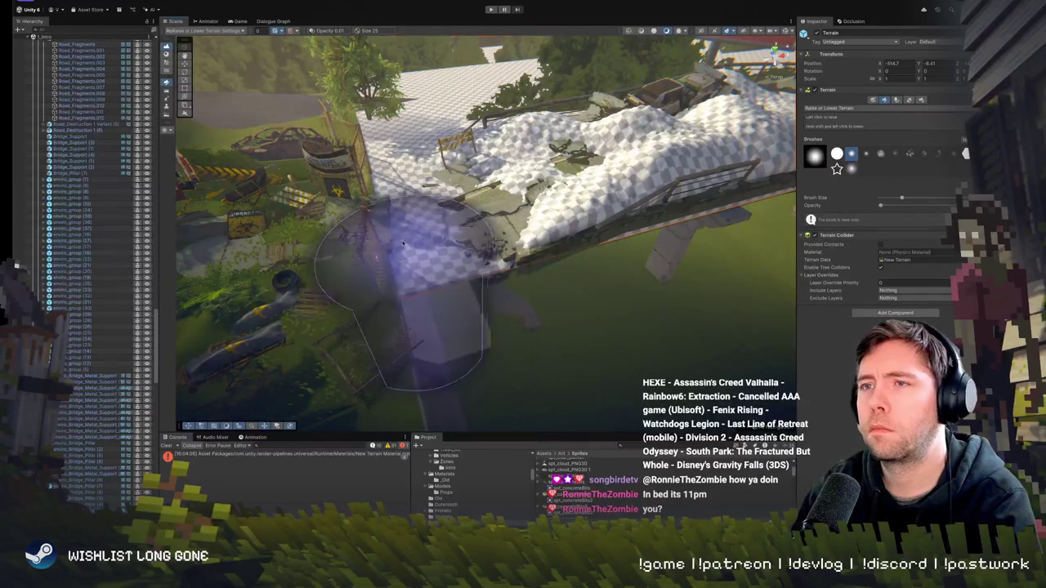
{"action": "mouse_move", "coordinate": [701, 157]}
{"action": "left_mouse_down"}
{"action": "mouse_move", "coordinate": [614, 194]}
{"action": "mouse_move", "coordinate": [592, 129]}
{"action": "mouse_move", "coordinate": [629, 122]}
{"action": "left_mouse_up"}
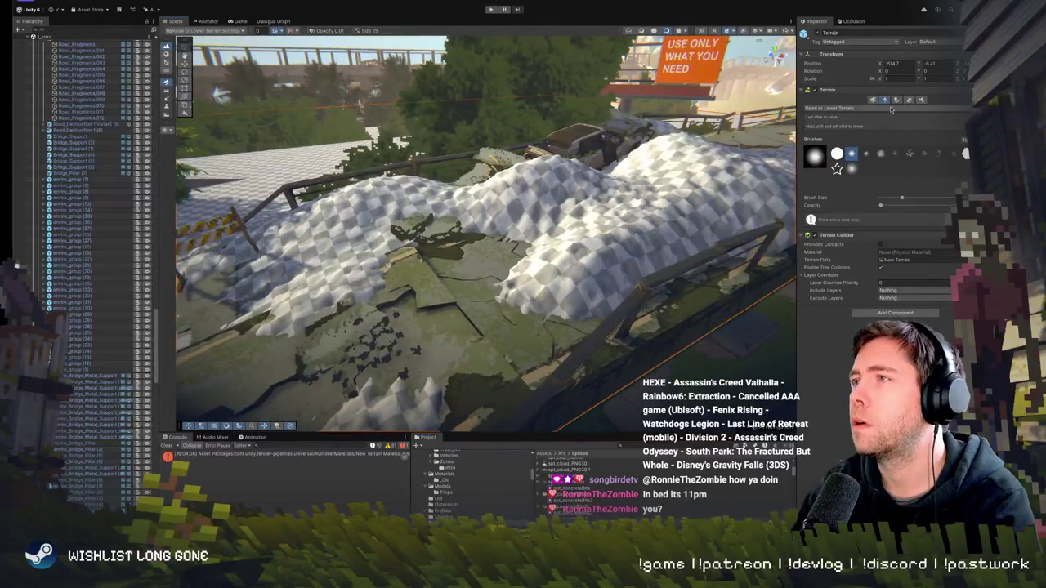
{"action": "left_click", "coordinate": [891, 109]}
Smooth the hill's peaks with Smooth Height at 1.00 opacity into rounded humps
{"action": "left_click", "coordinate": [866, 136]}
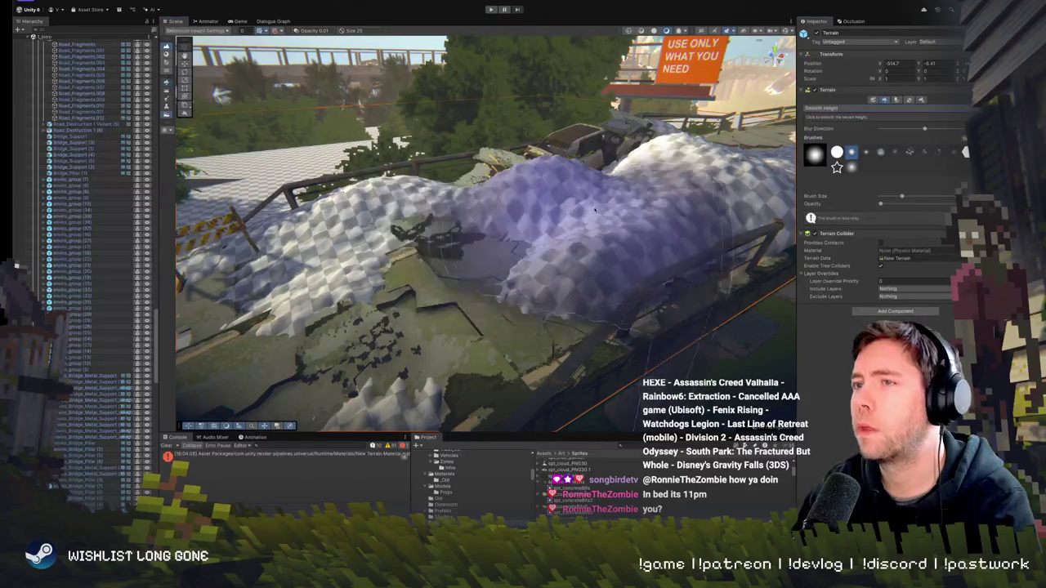
{"action": "left_click_drag", "start_coordinate": [595, 209], "coordinate": [523, 237]}
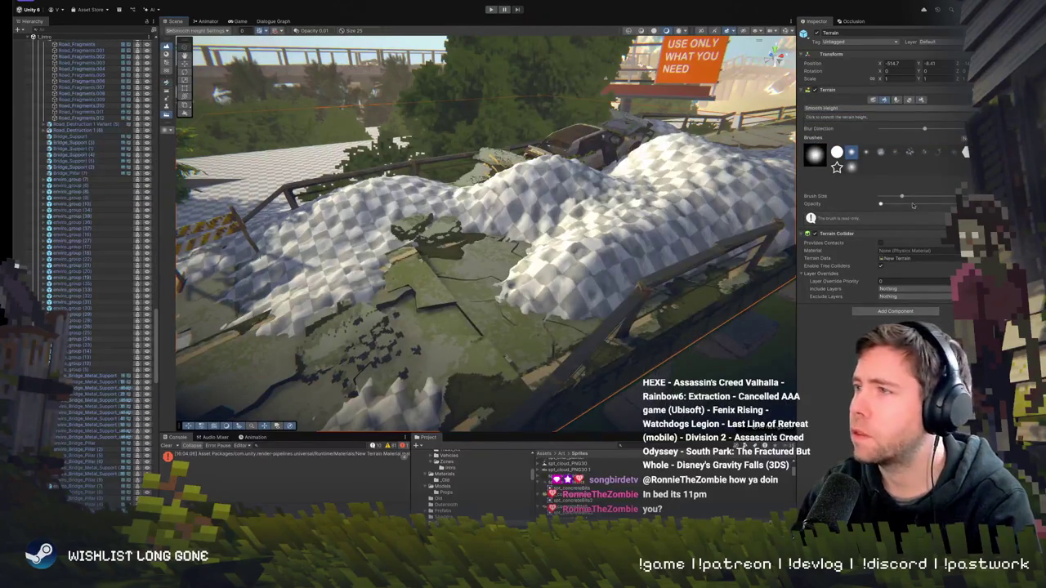
{"action": "left_click_drag", "start_coordinate": [915, 207], "coordinate": [952, 203]}
{"action": "mouse_move", "coordinate": [490, 310]}
{"action": "left_mouse_down"}
{"action": "mouse_move", "coordinate": [409, 262]}
{"action": "mouse_move", "coordinate": [343, 245]}
{"action": "mouse_move", "coordinate": [343, 345]}
{"action": "mouse_move", "coordinate": [400, 294]}
{"action": "mouse_move", "coordinate": [438, 190]}
{"action": "mouse_move", "coordinate": [572, 229]}
{"action": "left_mouse_up"}
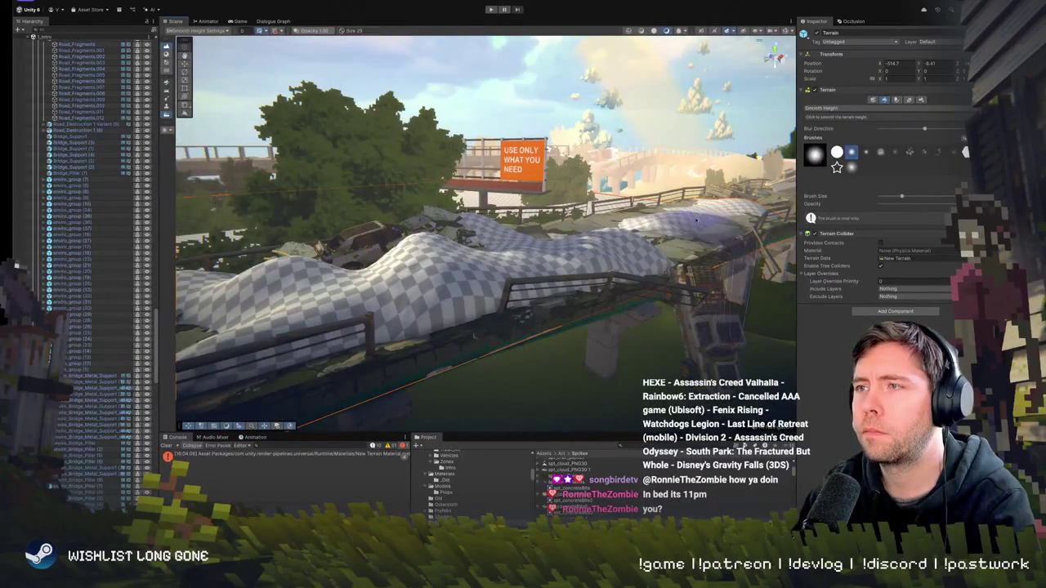
{"action": "left_click_drag", "start_coordinate": [174, 321], "coordinate": [262, 307]}
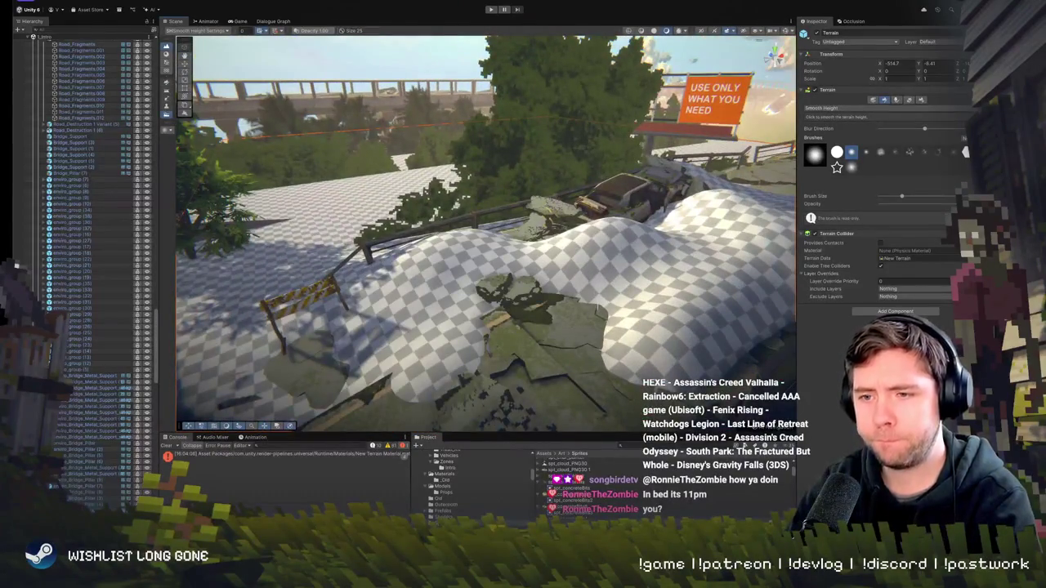
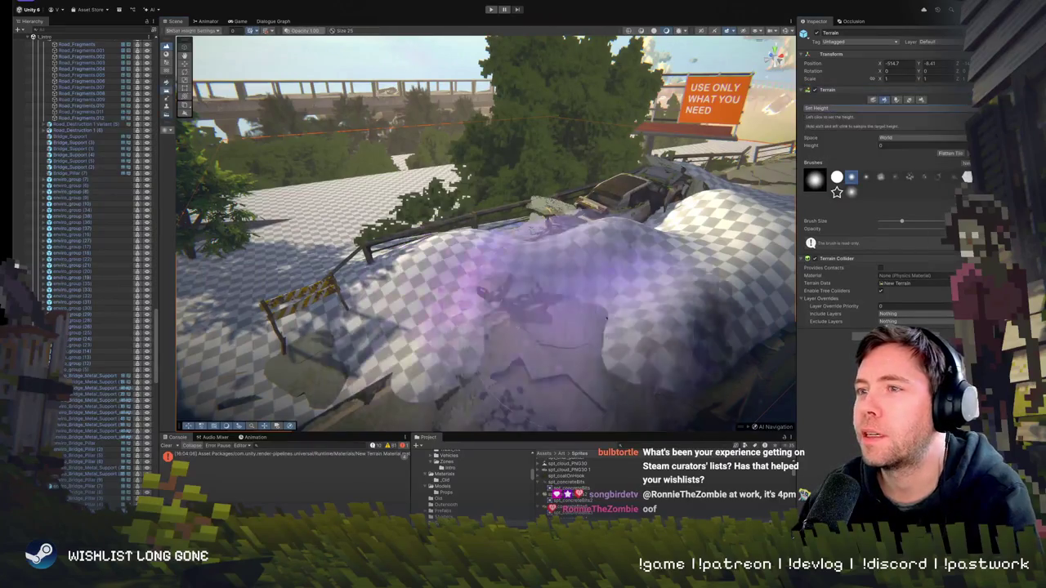
Set the Set Height brush opacity to 0.01 and level the ground and sunken patch under the road
{"action": "left_click_drag", "start_coordinate": [680, 172], "coordinate": [520, 260]}
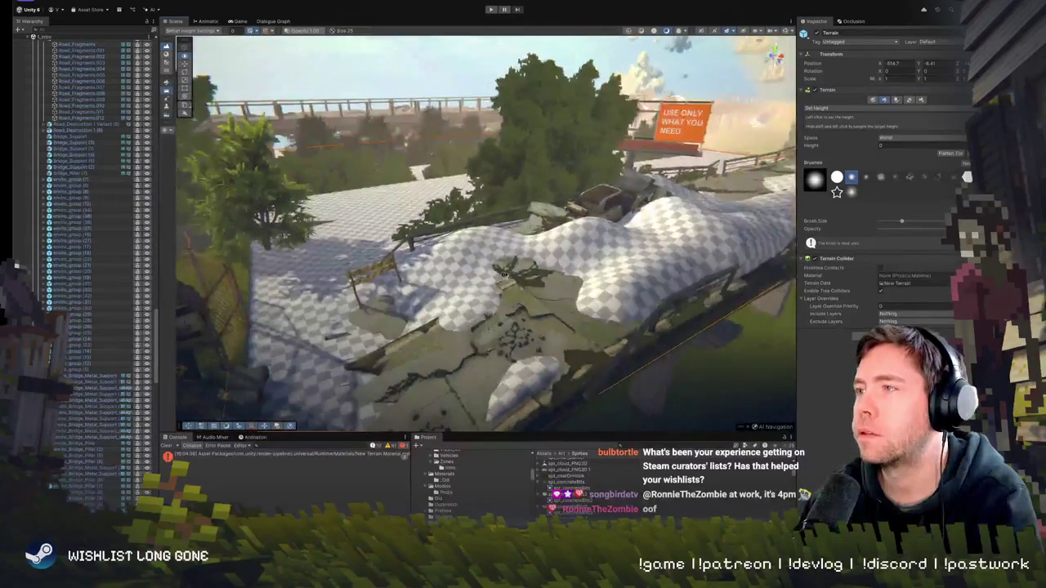
{"action": "left_click", "coordinate": [881, 229]}
{"action": "mouse_move", "coordinate": [491, 343]}
{"action": "left_mouse_down"}
{"action": "mouse_move", "coordinate": [466, 315]}
{"action": "mouse_move", "coordinate": [537, 292]}
{"action": "left_mouse_up"}
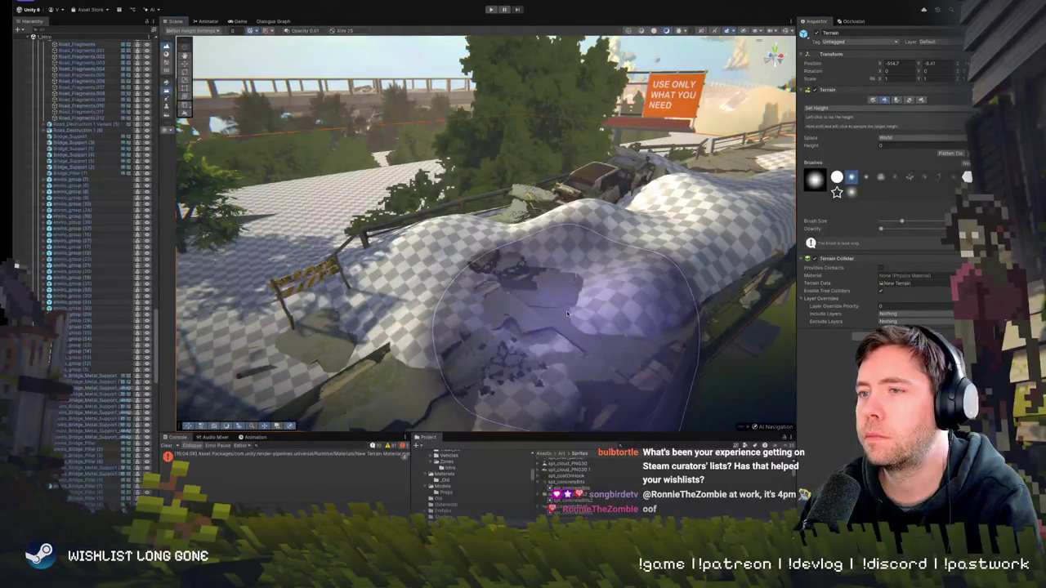
{"action": "scroll", "coordinate": [563, 328], "scroll_direction": "up", "scroll_amount": 2}
{"action": "mouse_move", "coordinate": [563, 328]}
{"action": "left_mouse_down"}
{"action": "mouse_move", "coordinate": [539, 283]}
{"action": "mouse_move", "coordinate": [553, 298]}
{"action": "mouse_move", "coordinate": [587, 294]}
{"action": "mouse_move", "coordinate": [415, 260]}
{"action": "mouse_move", "coordinate": [426, 268]}
{"action": "left_mouse_up"}
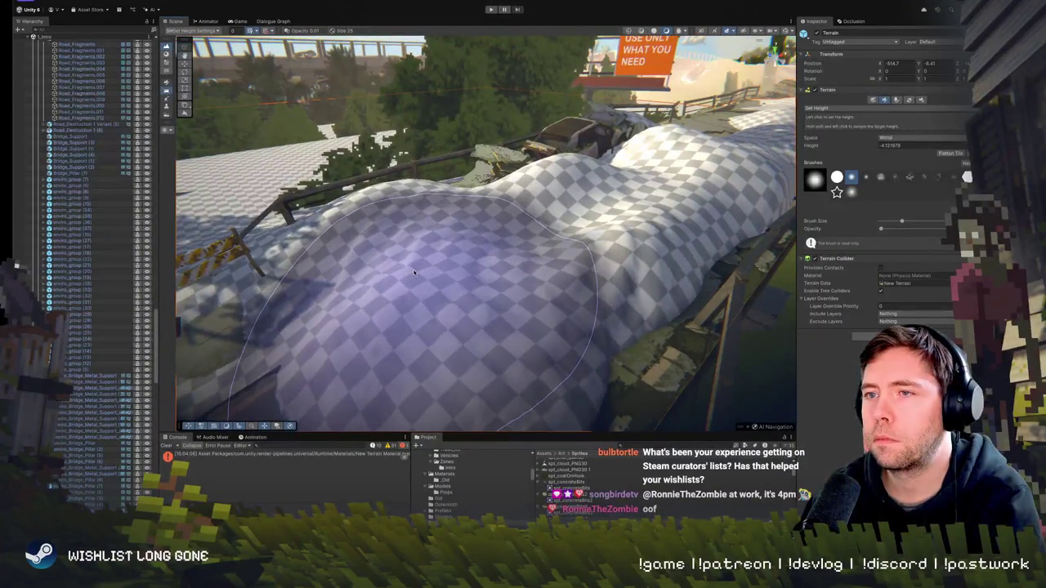
Flatten the terrain along the road and the checkered bump beside it to height -5.48028
{"action": "mouse_move", "coordinate": [419, 275]}
{"action": "left_mouse_down"}
{"action": "mouse_move", "coordinate": [424, 286]}
{"action": "mouse_move", "coordinate": [543, 260]}
{"action": "left_mouse_up"}
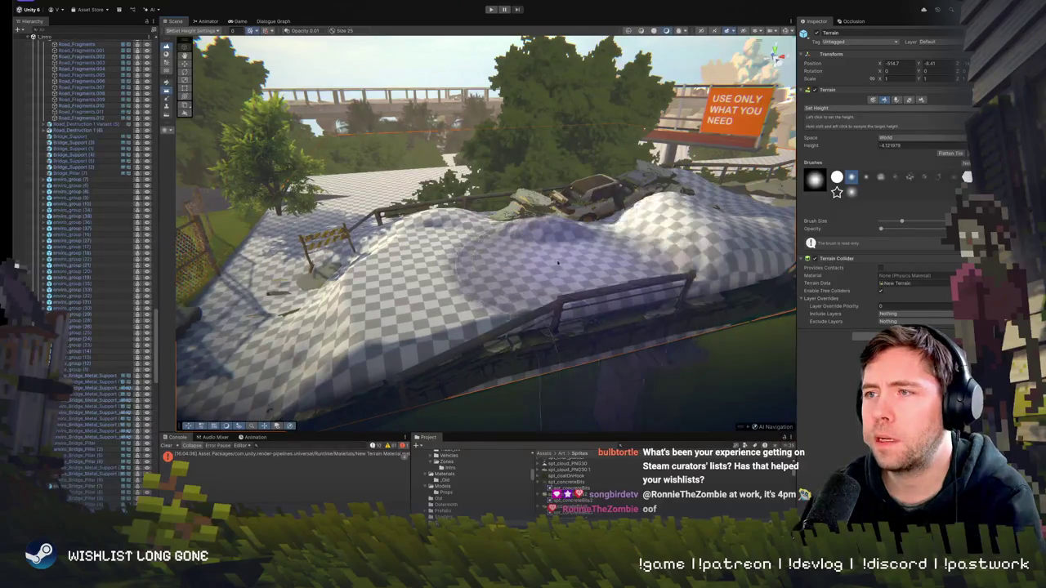
{"action": "left_click_drag", "start_coordinate": [558, 262], "coordinate": [600, 247]}
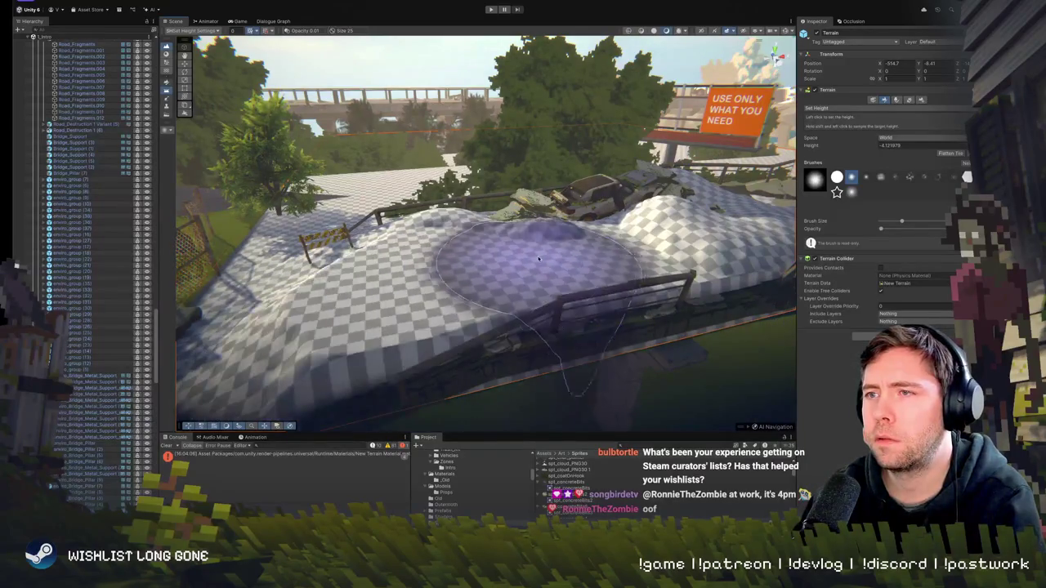
{"action": "mouse_move", "coordinate": [539, 259]}
{"action": "left_mouse_down"}
{"action": "mouse_move", "coordinate": [355, 201]}
{"action": "mouse_move", "coordinate": [411, 237]}
{"action": "mouse_move", "coordinate": [495, 241]}
{"action": "left_mouse_up"}
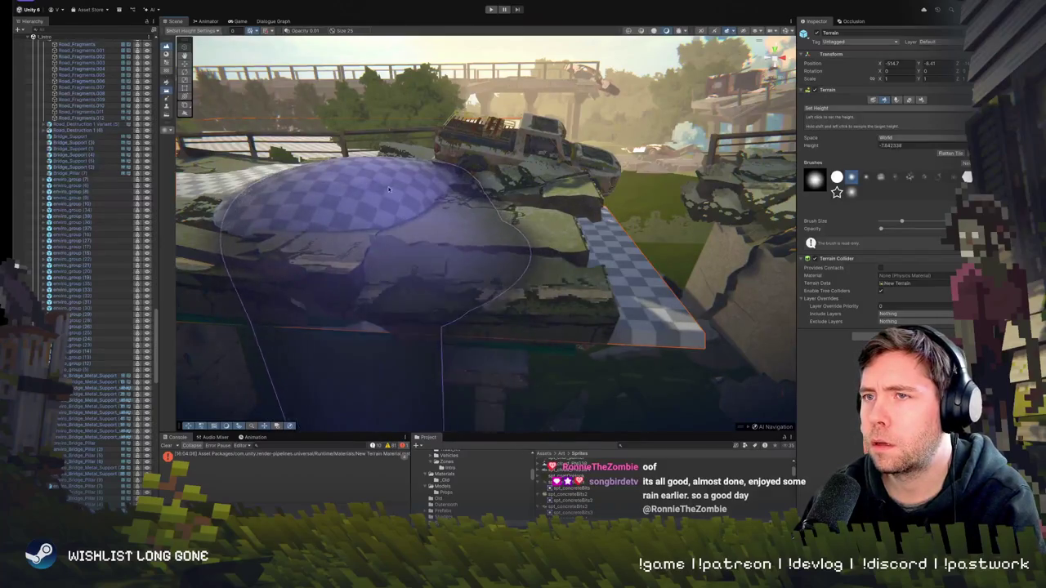
{"action": "mouse_move", "coordinate": [369, 168]}
{"action": "left_mouse_down"}
{"action": "mouse_move", "coordinate": [367, 205]}
{"action": "mouse_move", "coordinate": [561, 226]}
{"action": "mouse_move", "coordinate": [569, 251]}
{"action": "mouse_move", "coordinate": [409, 221]}
{"action": "mouse_move", "coordinate": [334, 219]}
{"action": "mouse_move", "coordinate": [480, 278]}
{"action": "mouse_move", "coordinate": [417, 262]}
{"action": "mouse_move", "coordinate": [352, 270]}
{"action": "mouse_move", "coordinate": [270, 322]}
{"action": "mouse_move", "coordinate": [204, 261]}
{"action": "mouse_move", "coordinate": [245, 269]}
{"action": "mouse_move", "coordinate": [392, 212]}
{"action": "mouse_move", "coordinate": [421, 189]}
{"action": "mouse_move", "coordinate": [502, 189]}
{"action": "mouse_move", "coordinate": [477, 270]}
{"action": "mouse_move", "coordinate": [376, 204]}
{"action": "mouse_move", "coordinate": [286, 188]}
{"action": "mouse_move", "coordinate": [320, 183]}
{"action": "mouse_move", "coordinate": [316, 166]}
{"action": "left_mouse_up"}
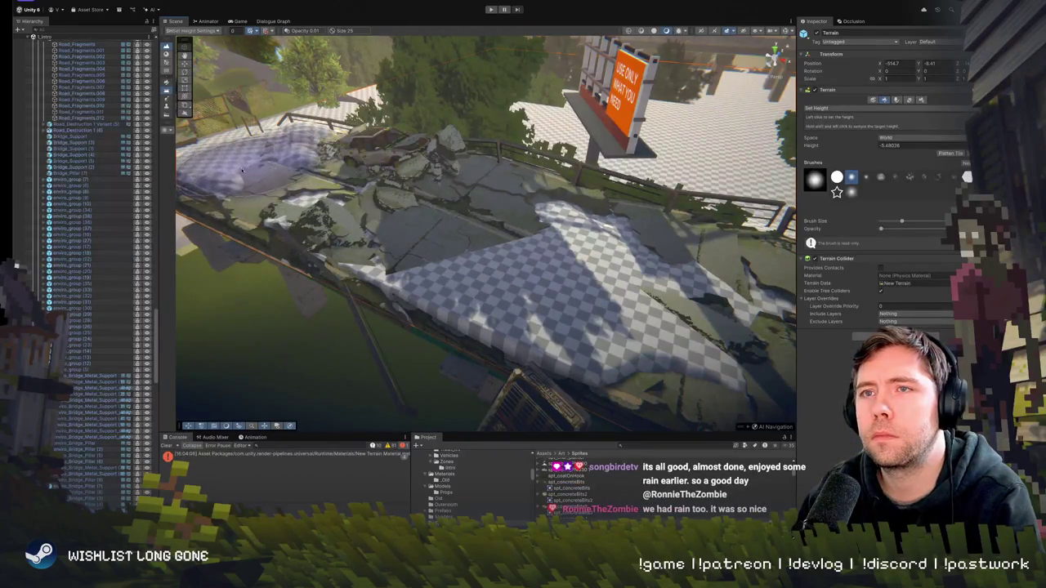
{"action": "scroll", "coordinate": [293, 149], "scroll_direction": "up", "scroll_amount": 10}
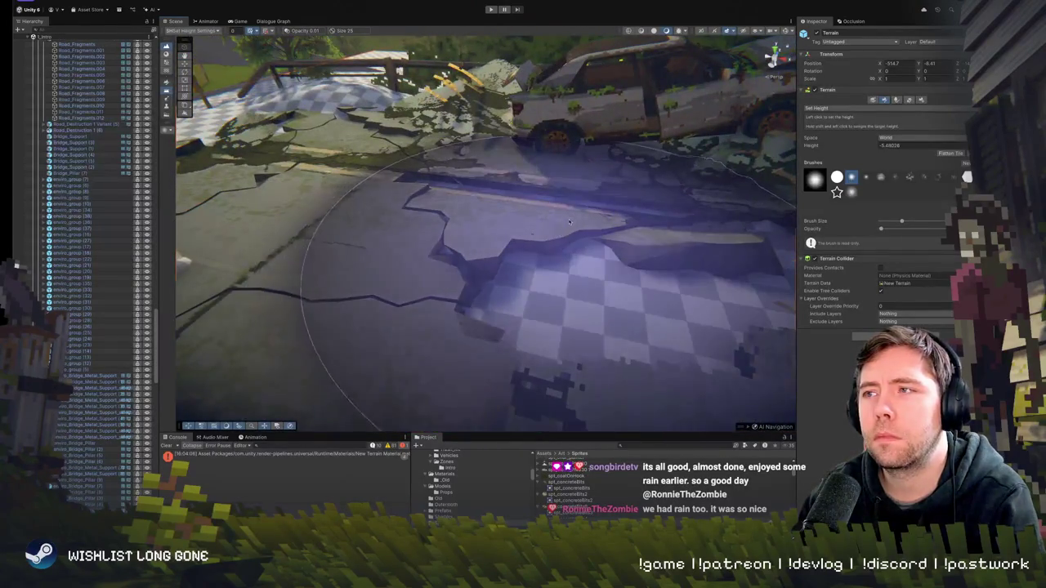
{"action": "left_click_drag", "start_coordinate": [470, 231], "coordinate": [581, 230]}
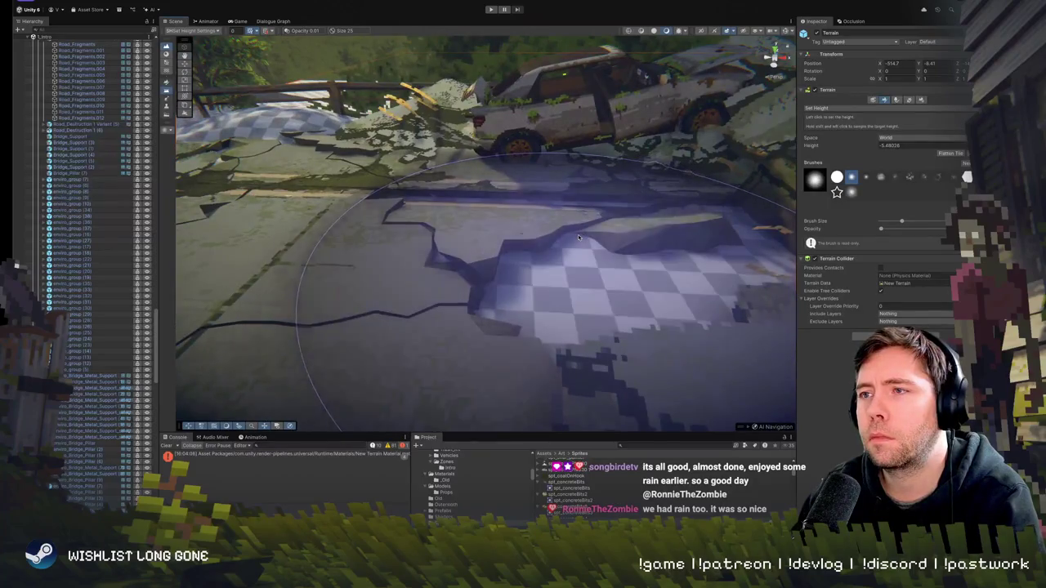
{"action": "left_click", "coordinate": [864, 109]}
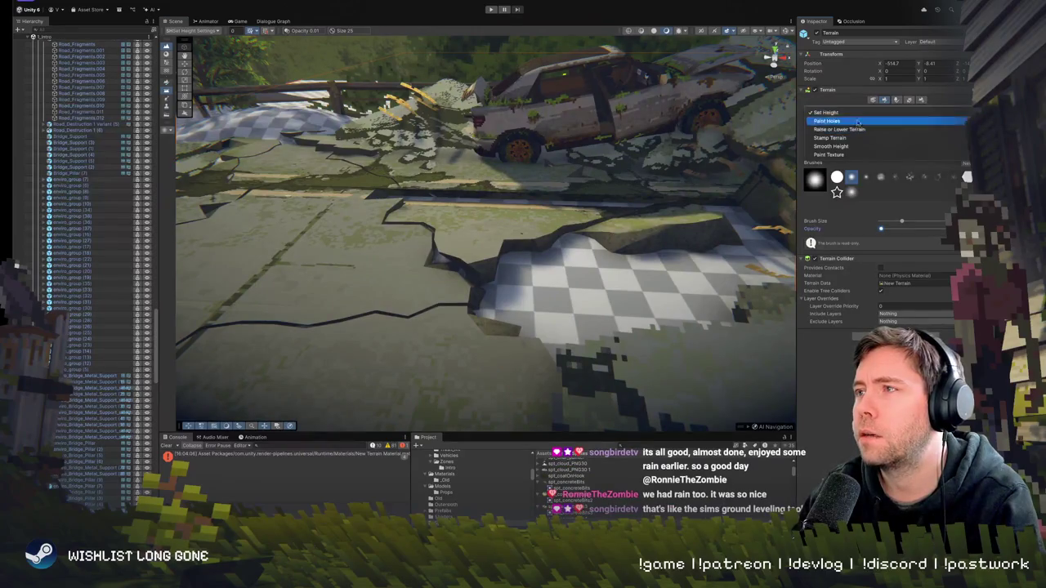
Raise the terrain under the cracked road with Raise or Lower Terrain, then flatten a patch there
{"action": "left_click", "coordinate": [840, 129]}
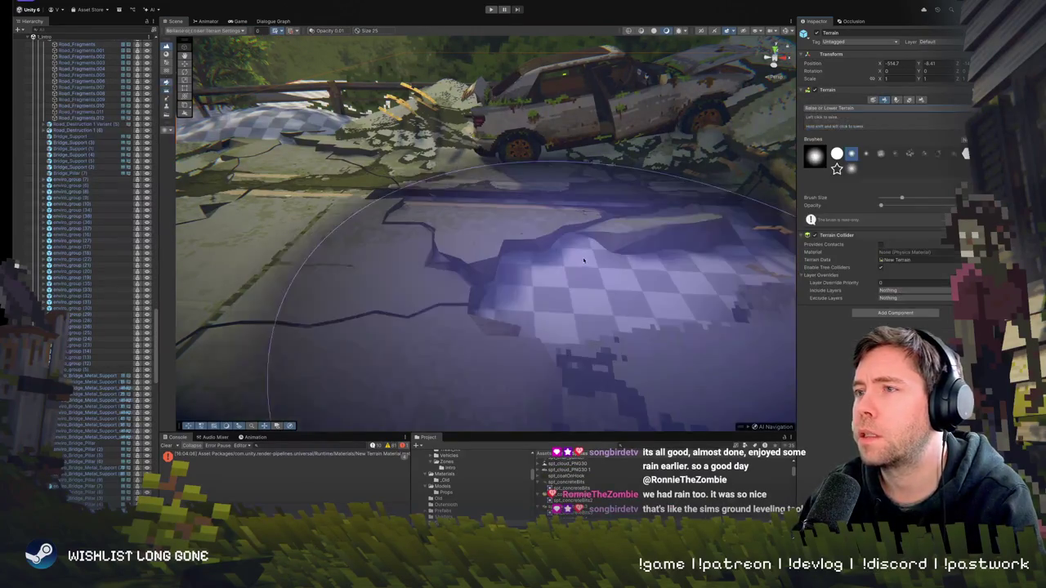
{"action": "mouse_move", "coordinate": [527, 241]}
{"action": "left_mouse_down"}
{"action": "mouse_move", "coordinate": [442, 249]}
{"action": "mouse_move", "coordinate": [425, 237]}
{"action": "mouse_move", "coordinate": [408, 253]}
{"action": "mouse_move", "coordinate": [441, 270]}
{"action": "mouse_move", "coordinate": [424, 261]}
{"action": "mouse_move", "coordinate": [419, 272]}
{"action": "mouse_move", "coordinate": [441, 261]}
{"action": "left_mouse_up"}
{"action": "mouse_move", "coordinate": [529, 178]}
{"action": "left_mouse_down"}
{"action": "mouse_move", "coordinate": [554, 176]}
{"action": "mouse_move", "coordinate": [543, 214]}
{"action": "left_mouse_up"}
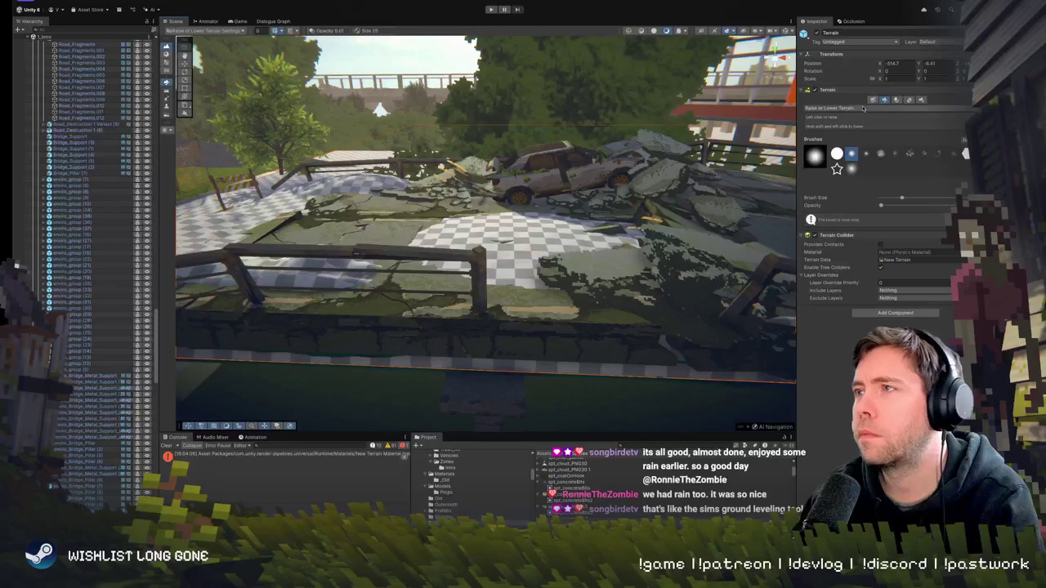
{"action": "left_click", "coordinate": [532, 231]}
{"action": "mouse_move", "coordinate": [533, 230]}
{"action": "left_mouse_down"}
{"action": "mouse_move", "coordinate": [356, 232]}
{"action": "mouse_move", "coordinate": [535, 236]}
{"action": "left_mouse_up"}
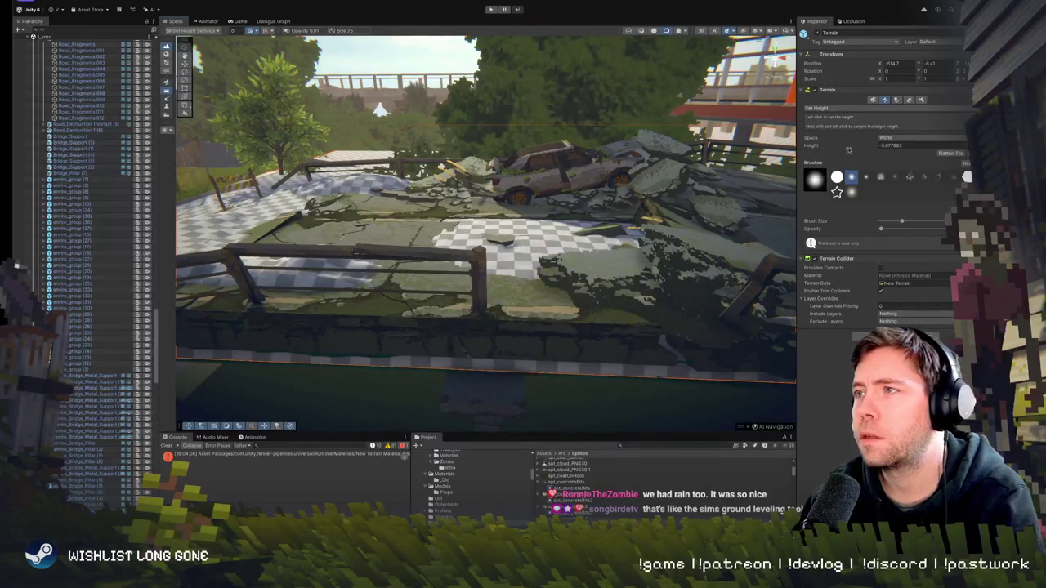
Flatten the bumpy terrain across a wide area to height -5.077883 and inspect it from above
{"action": "scroll", "coordinate": [558, 236], "scroll_direction": "up", "scroll_amount": 5}
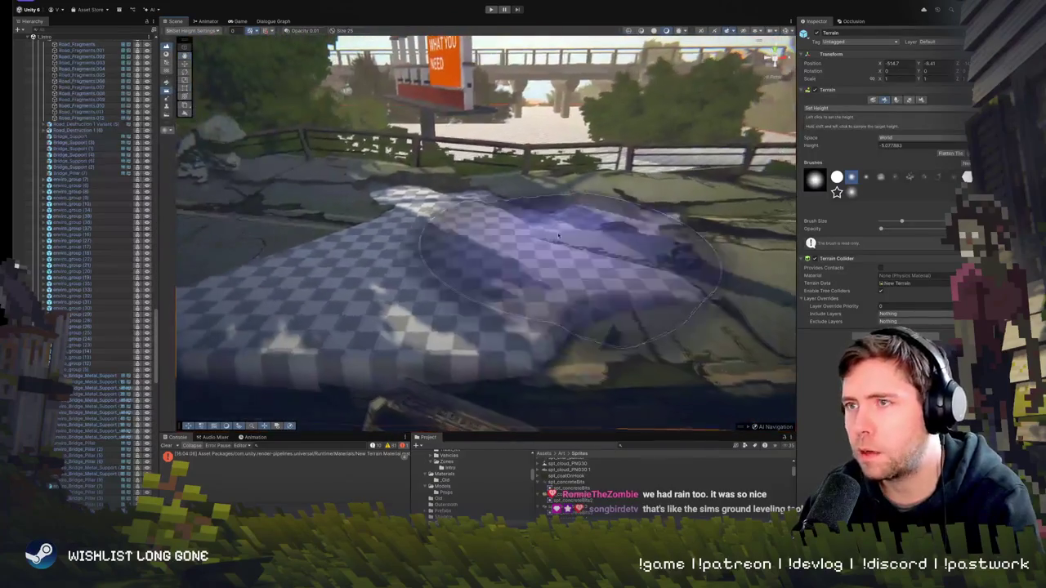
{"action": "mouse_move", "coordinate": [558, 236]}
{"action": "left_mouse_down"}
{"action": "mouse_move", "coordinate": [719, 245]}
{"action": "mouse_move", "coordinate": [450, 237]}
{"action": "mouse_move", "coordinate": [318, 209]}
{"action": "left_mouse_up"}
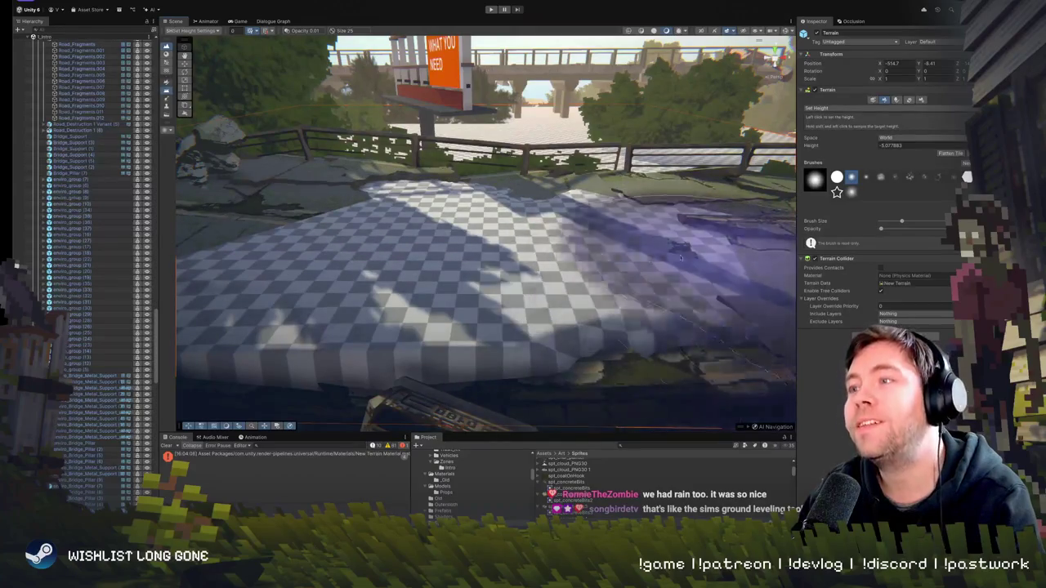
{"action": "scroll", "coordinate": [609, 239], "scroll_direction": "up", "scroll_amount": 5}
{"action": "mouse_move", "coordinate": [609, 239]}
{"action": "left_mouse_down"}
{"action": "mouse_move", "coordinate": [590, 233]}
{"action": "mouse_move", "coordinate": [464, 266]}
{"action": "mouse_move", "coordinate": [367, 359]}
{"action": "mouse_move", "coordinate": [245, 360]}
{"action": "mouse_move", "coordinate": [392, 376]}
{"action": "mouse_move", "coordinate": [617, 323]}
{"action": "mouse_move", "coordinate": [510, 262]}
{"action": "left_mouse_up"}
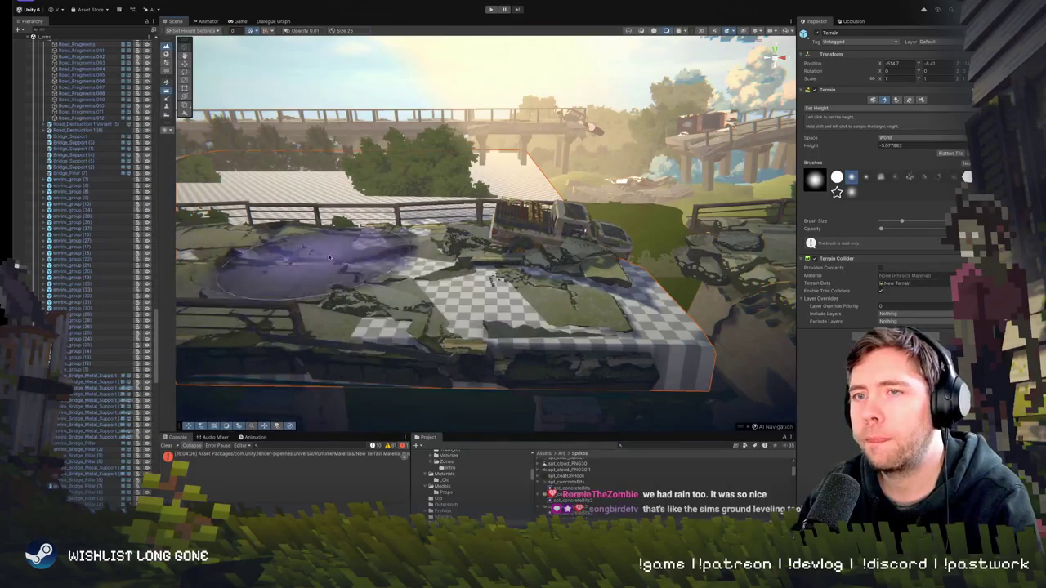
{"action": "left_click_drag", "start_coordinate": [329, 258], "coordinate": [440, 268]}
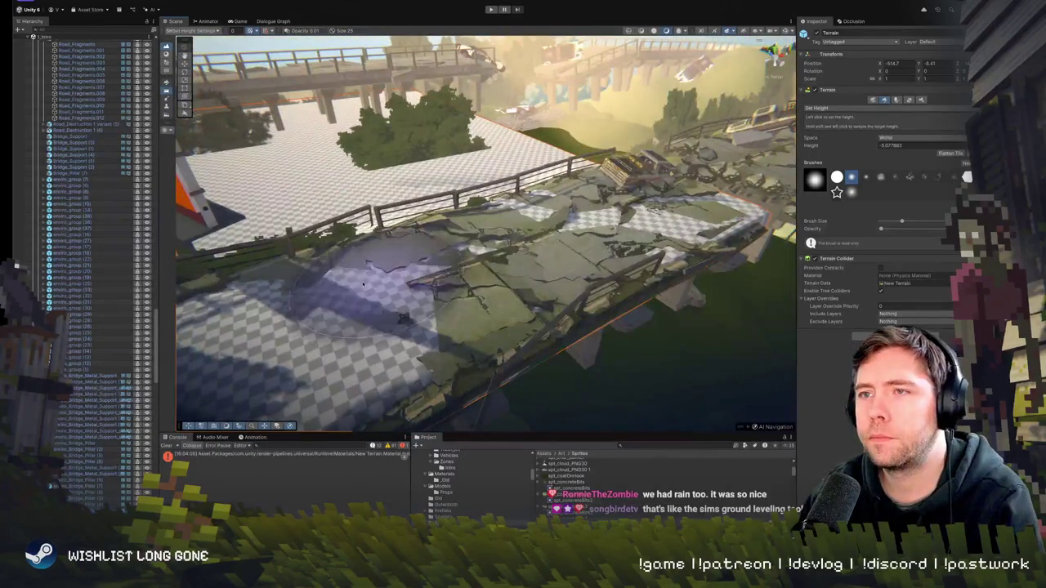
{"action": "left_click_drag", "start_coordinate": [354, 397], "coordinate": [599, 311]}
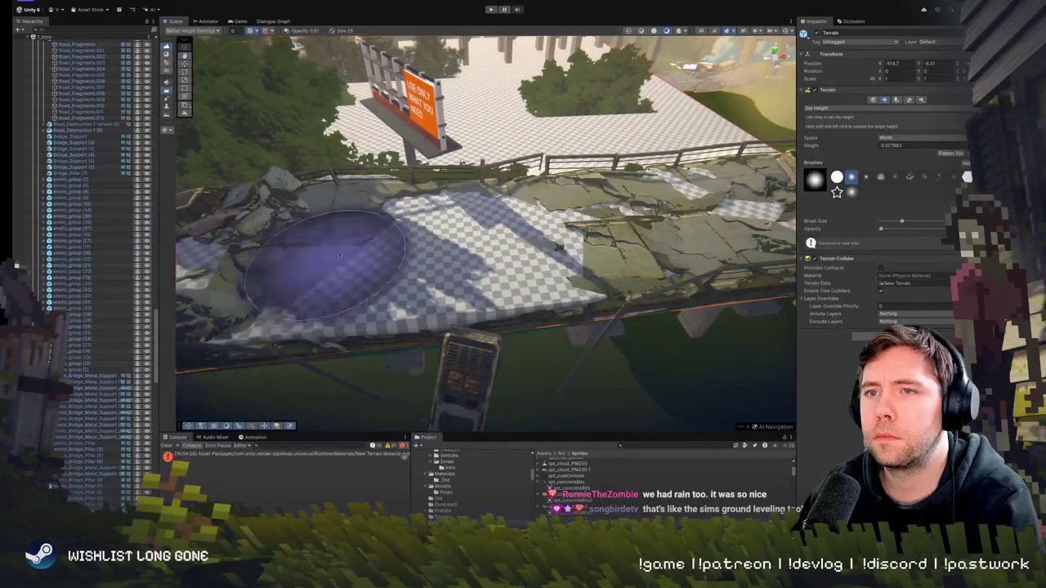
{"action": "left_click_drag", "start_coordinate": [340, 254], "coordinate": [311, 245]}
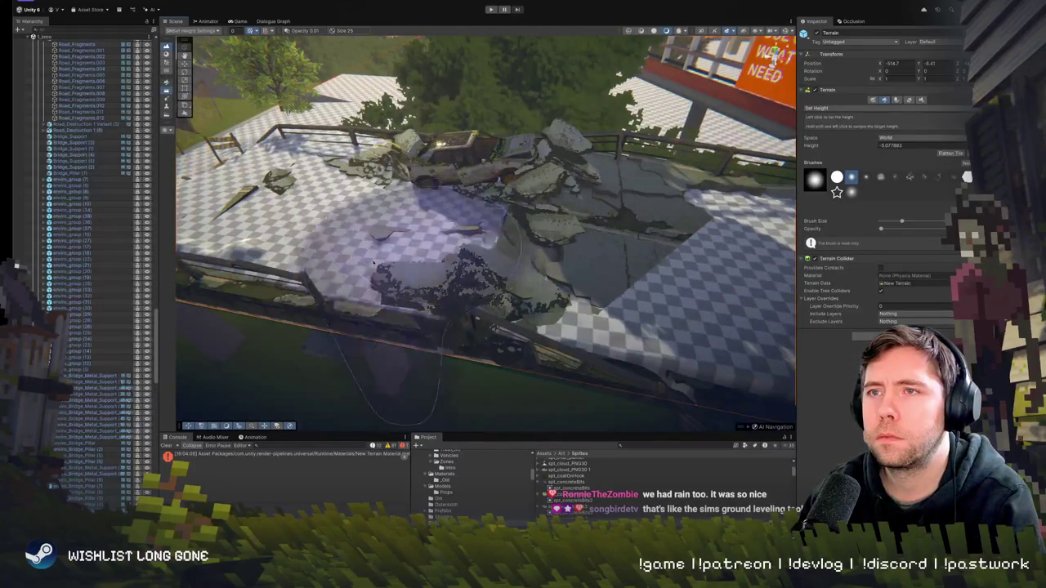
{"action": "left_click_drag", "start_coordinate": [373, 262], "coordinate": [489, 255]}
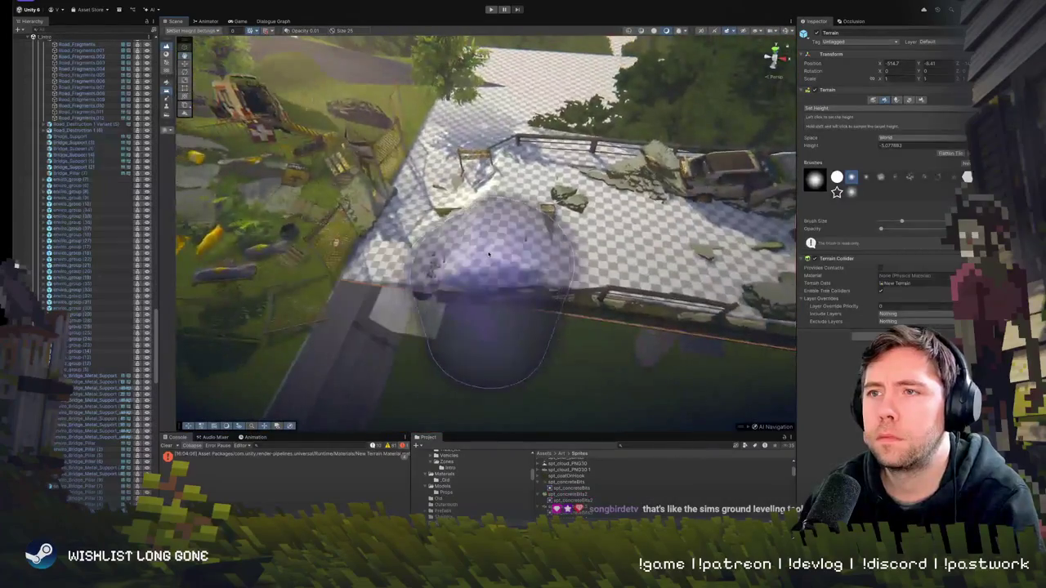
{"action": "scroll", "coordinate": [554, 248], "scroll_direction": "up", "scroll_amount": 5}
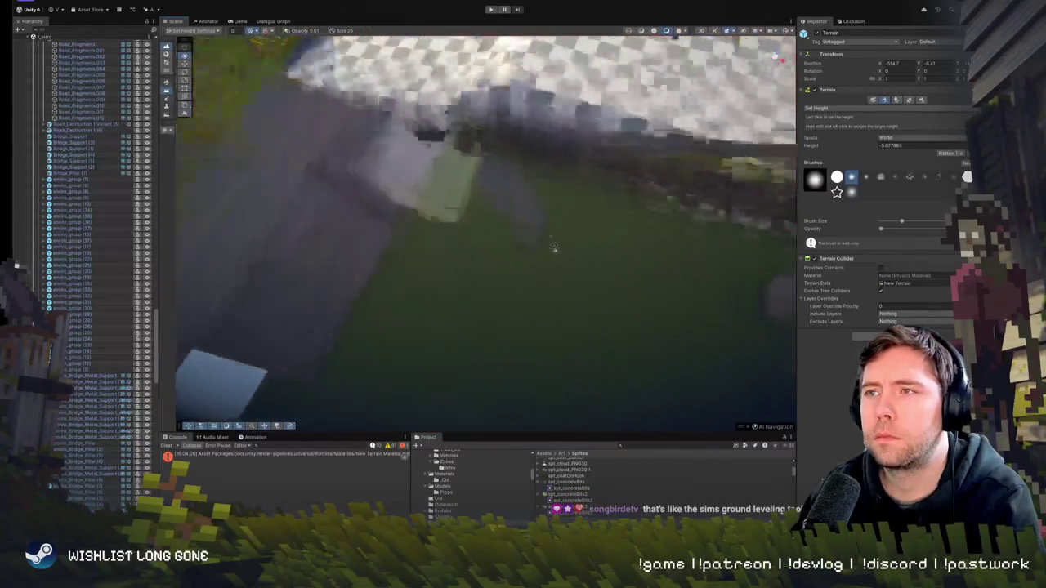
{"action": "mouse_move", "coordinate": [554, 247]}
{"action": "left_mouse_down"}
{"action": "mouse_move", "coordinate": [622, 115]}
{"action": "mouse_move", "coordinate": [567, 126]}
{"action": "mouse_move", "coordinate": [553, 93]}
{"action": "mouse_move", "coordinate": [606, 147]}
{"action": "left_mouse_up"}
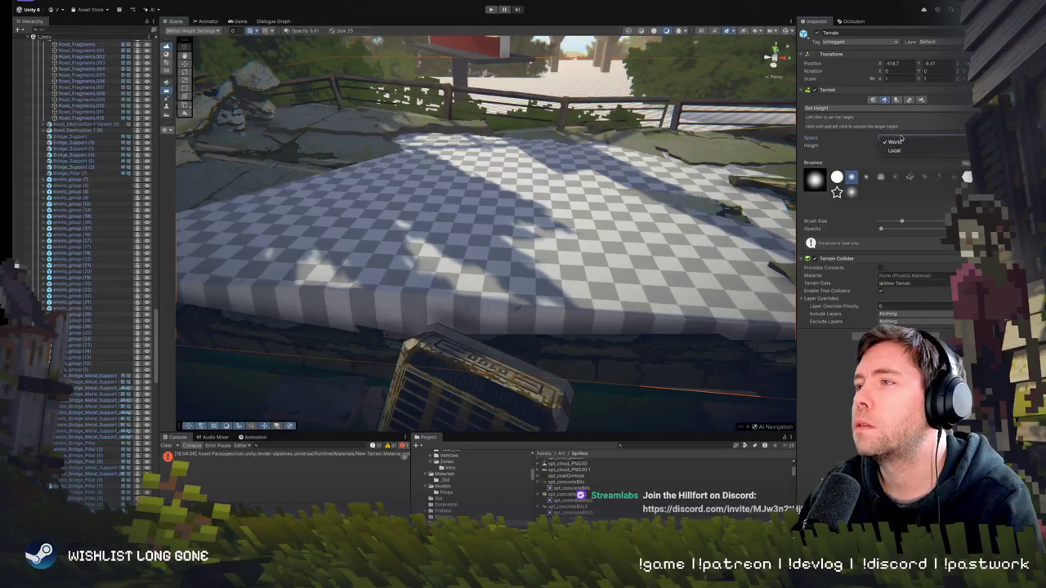
Use Raise or Lower Terrain at opacity 0.00 and brush size 7 to reshape the patch under the road
{"action": "left_click", "coordinate": [849, 107]}
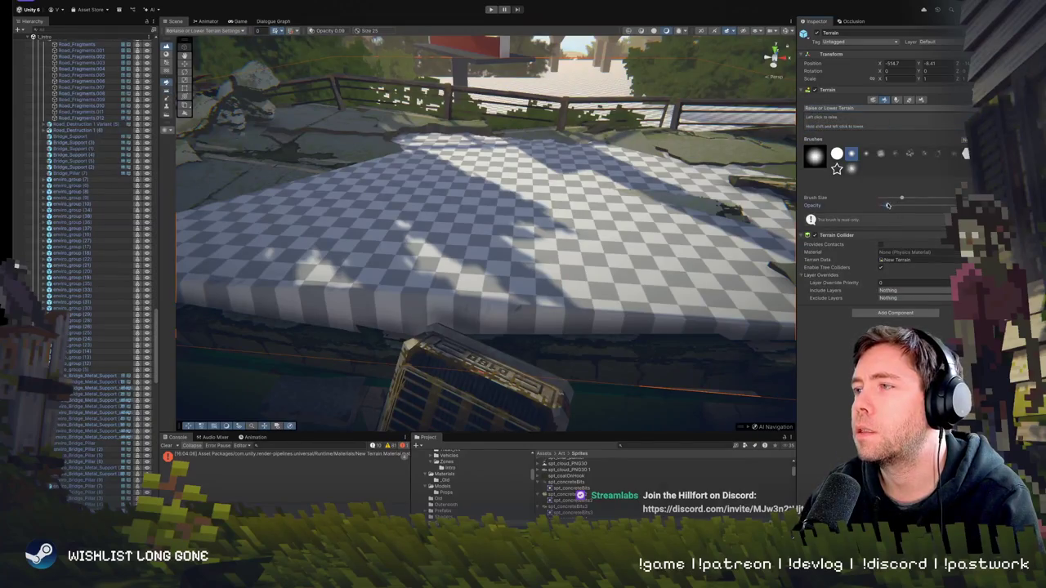
{"action": "left_click_drag", "start_coordinate": [888, 205], "coordinate": [878, 206]}
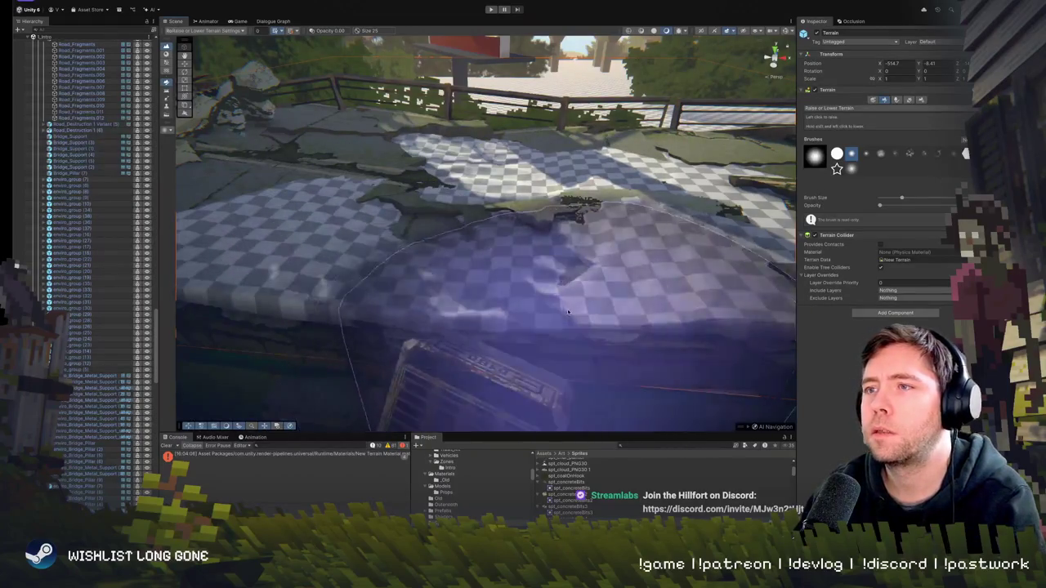
{"action": "mouse_move", "coordinate": [568, 311]}
{"action": "left_mouse_down"}
{"action": "mouse_move", "coordinate": [417, 270]}
{"action": "mouse_move", "coordinate": [467, 276]}
{"action": "mouse_move", "coordinate": [460, 213]}
{"action": "left_mouse_up"}
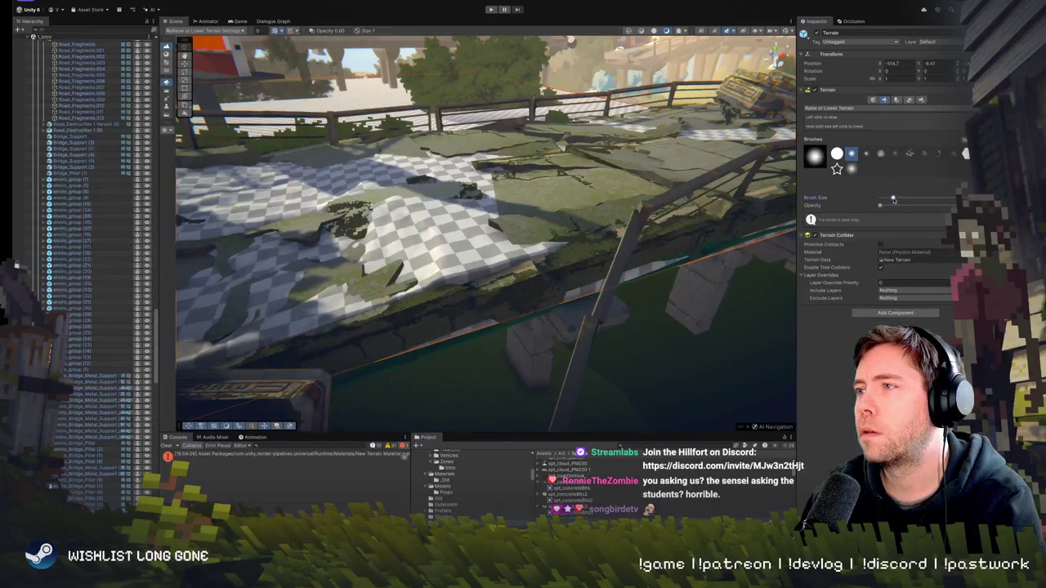
{"action": "mouse_move", "coordinate": [444, 245]}
{"action": "left_mouse_down"}
{"action": "mouse_move", "coordinate": [401, 233]}
{"action": "mouse_move", "coordinate": [460, 263]}
{"action": "mouse_move", "coordinate": [482, 245]}
{"action": "mouse_move", "coordinate": [474, 214]}
{"action": "left_mouse_up"}
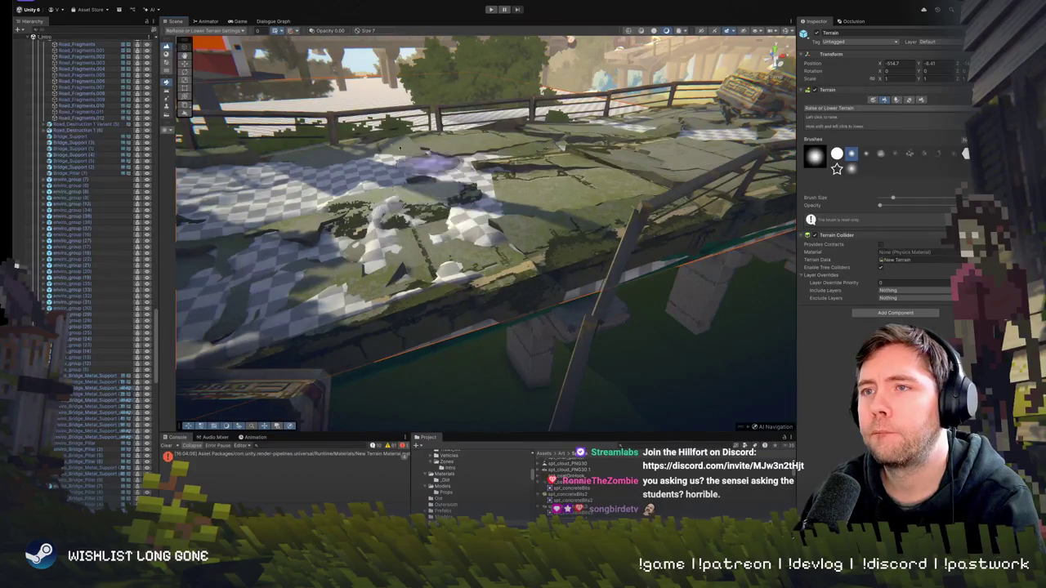
Lower the raised terrain bump by the fence into a flat patch and inspect the cracked area
{"action": "scroll", "coordinate": [421, 164], "scroll_direction": "up", "scroll_amount": 5}
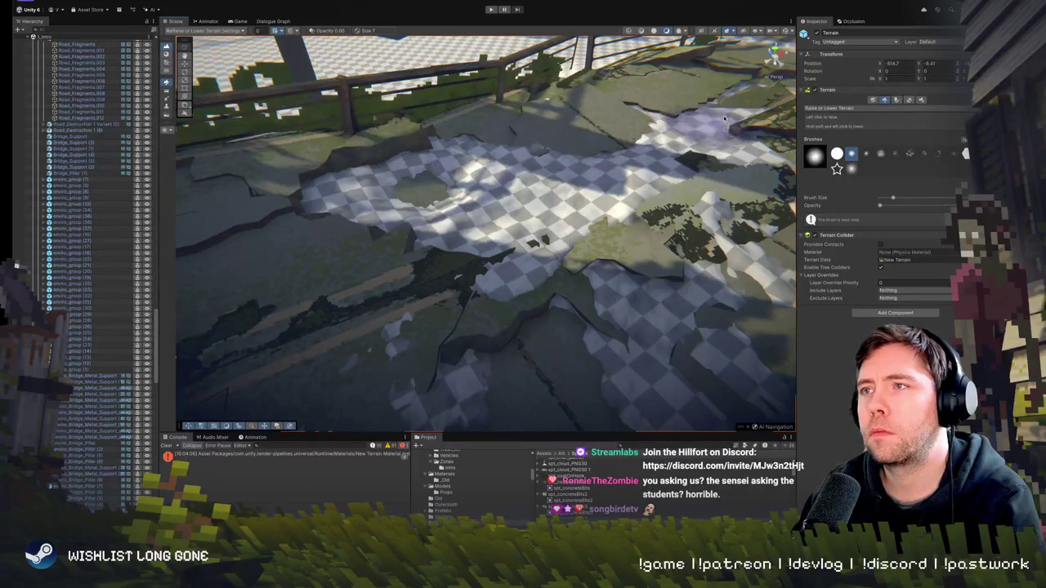
{"action": "left_click_drag", "start_coordinate": [723, 118], "coordinate": [508, 162]}
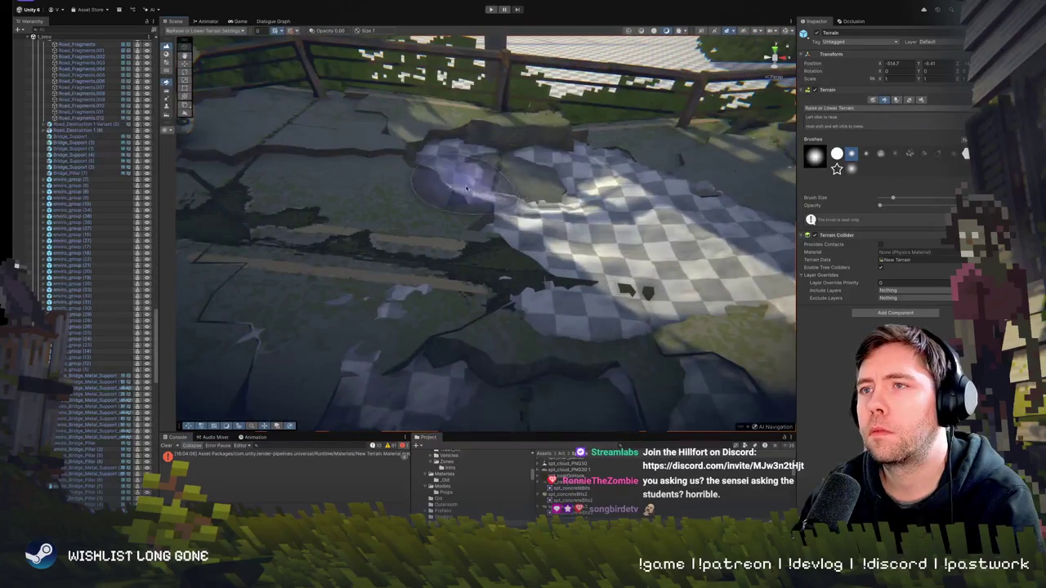
{"action": "scroll", "coordinate": [466, 189], "scroll_direction": "up", "scroll_amount": 10}
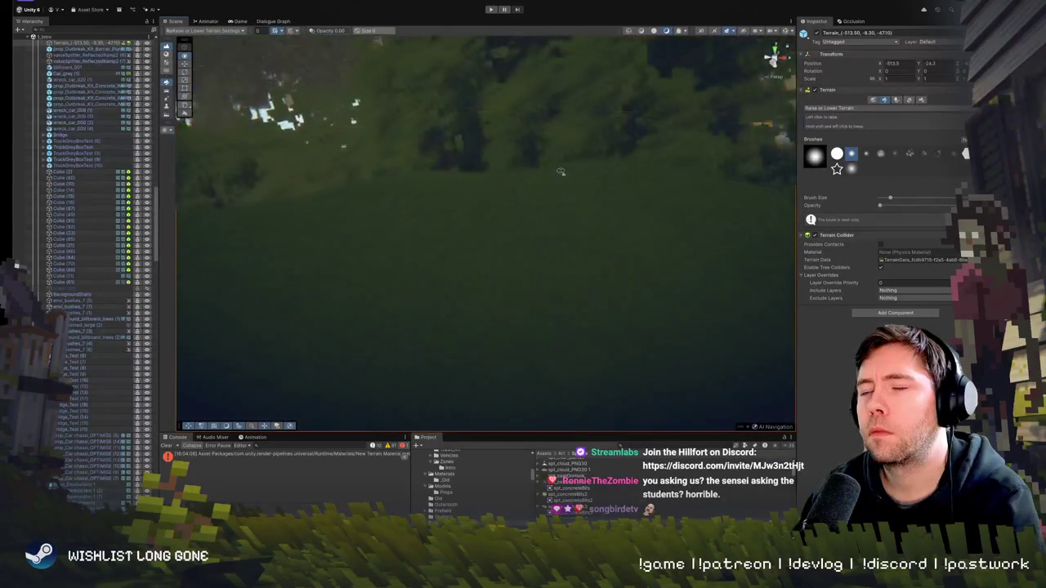
{"action": "left_click_drag", "start_coordinate": [560, 172], "coordinate": [455, 208]}
{"action": "left_click", "coordinate": [440, 229], "text": "shift"}
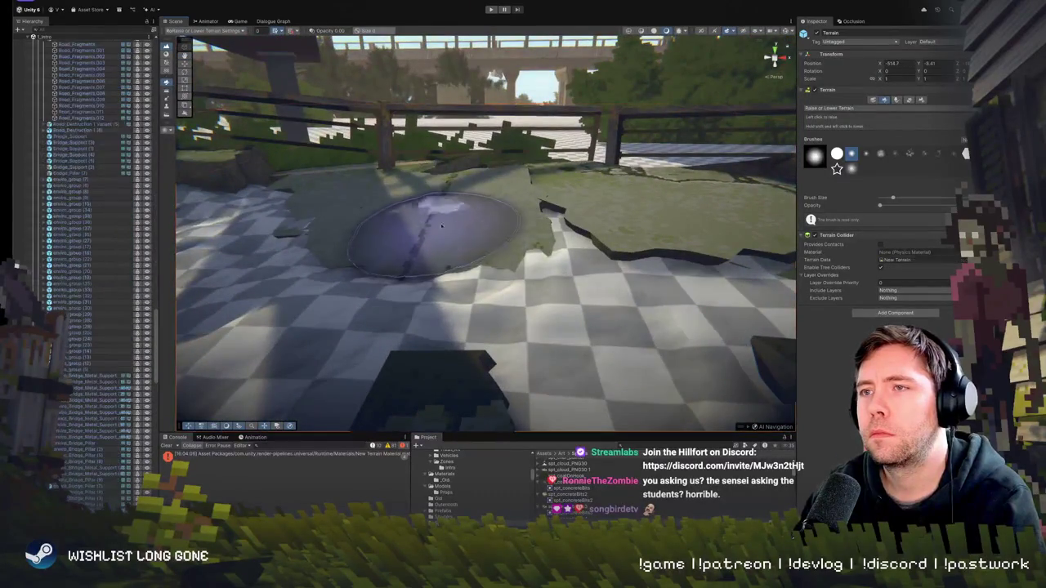
{"action": "left_click_drag", "start_coordinate": [590, 221], "coordinate": [413, 240]}
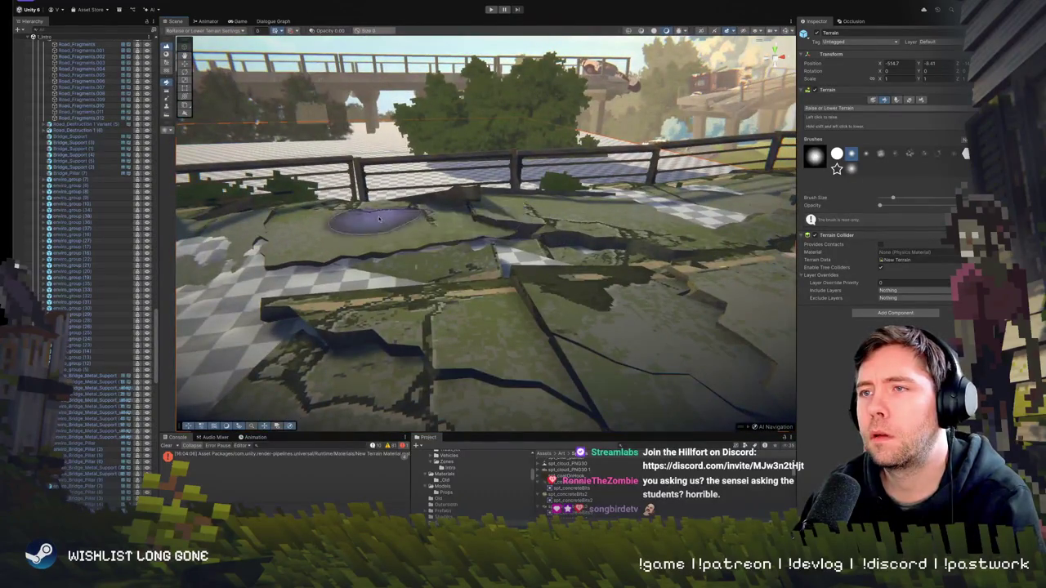
{"action": "mouse_move", "coordinate": [505, 226]}
{"action": "left_mouse_down"}
{"action": "mouse_move", "coordinate": [433, 226]}
{"action": "mouse_move", "coordinate": [421, 213]}
{"action": "mouse_move", "coordinate": [545, 229]}
{"action": "mouse_move", "coordinate": [557, 248]}
{"action": "mouse_move", "coordinate": [596, 244]}
{"action": "left_mouse_up"}
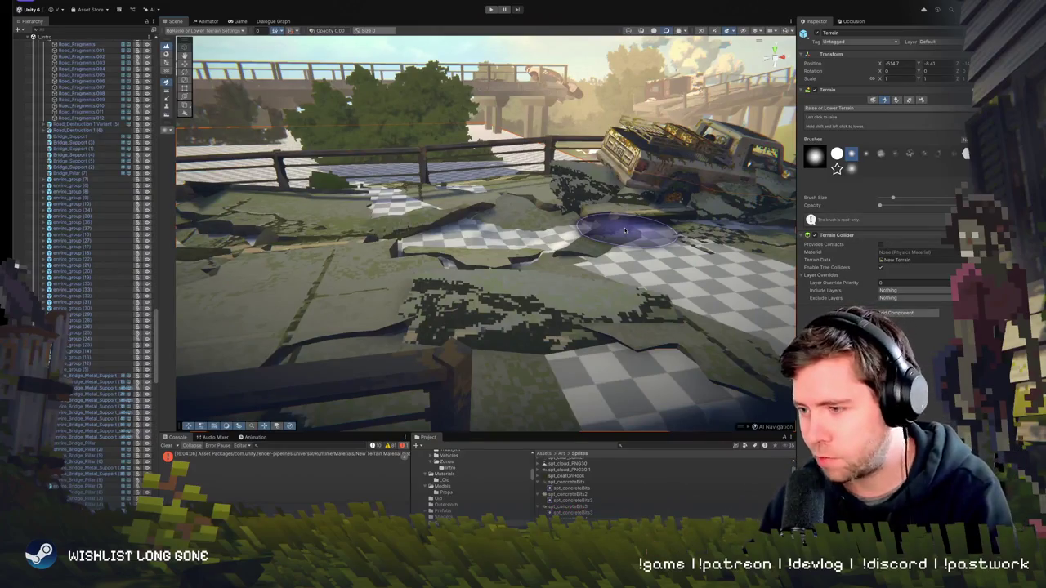
{"action": "scroll", "coordinate": [597, 279], "scroll_direction": "up", "scroll_amount": 3}
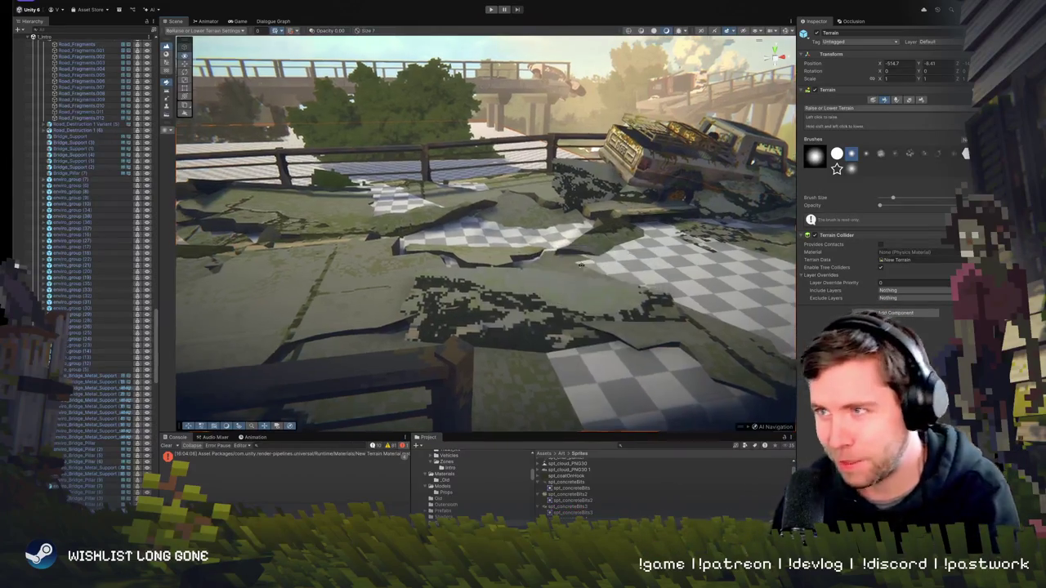
{"action": "scroll", "coordinate": [598, 280], "scroll_direction": "down", "scroll_amount": 3}
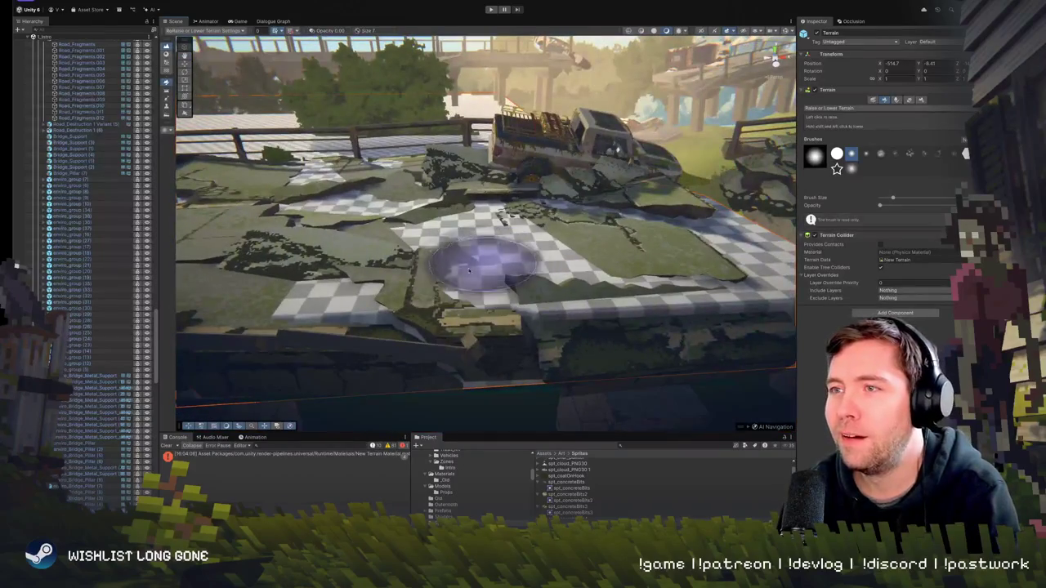
{"action": "scroll", "coordinate": [384, 294], "scroll_direction": "up", "scroll_amount": 3}
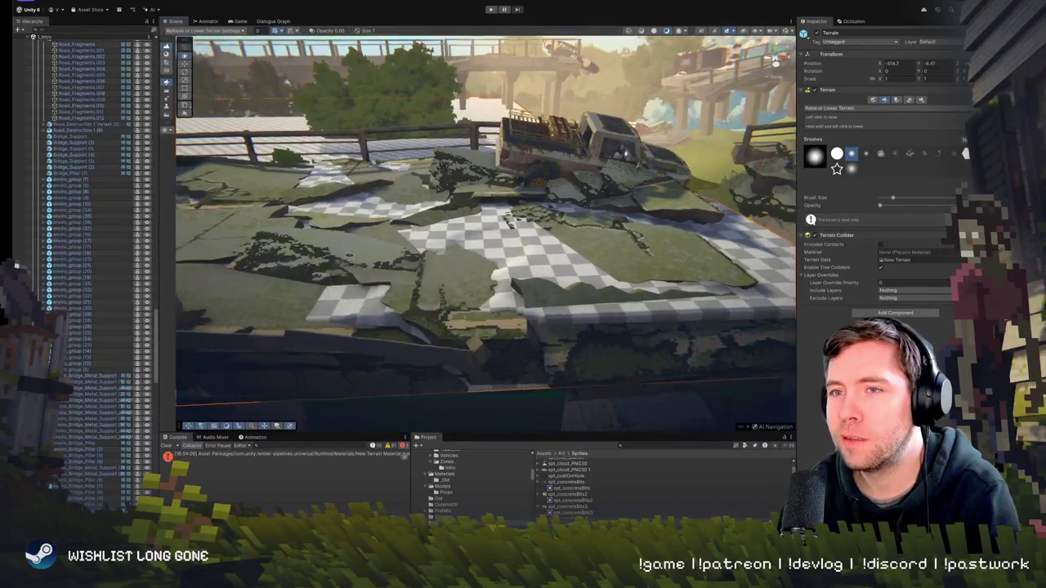
{"action": "scroll", "coordinate": [466, 270], "scroll_direction": "down", "scroll_amount": 2}
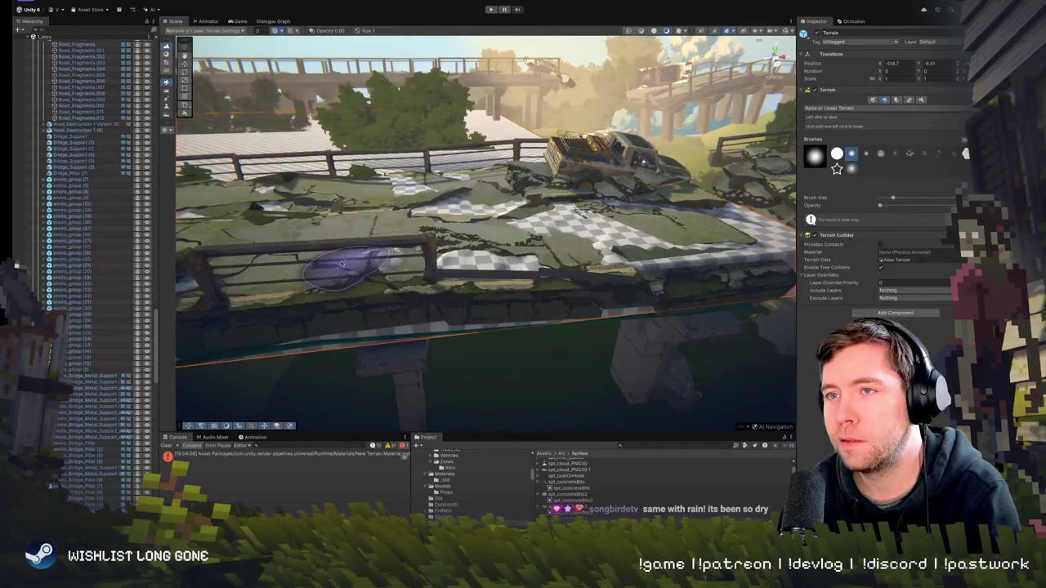
{"action": "mouse_move", "coordinate": [341, 264]}
{"action": "left_mouse_down"}
{"action": "mouse_move", "coordinate": [317, 280]}
{"action": "mouse_move", "coordinate": [291, 228]}
{"action": "mouse_move", "coordinate": [470, 301]}
{"action": "mouse_move", "coordinate": [561, 299]}
{"action": "left_mouse_up"}
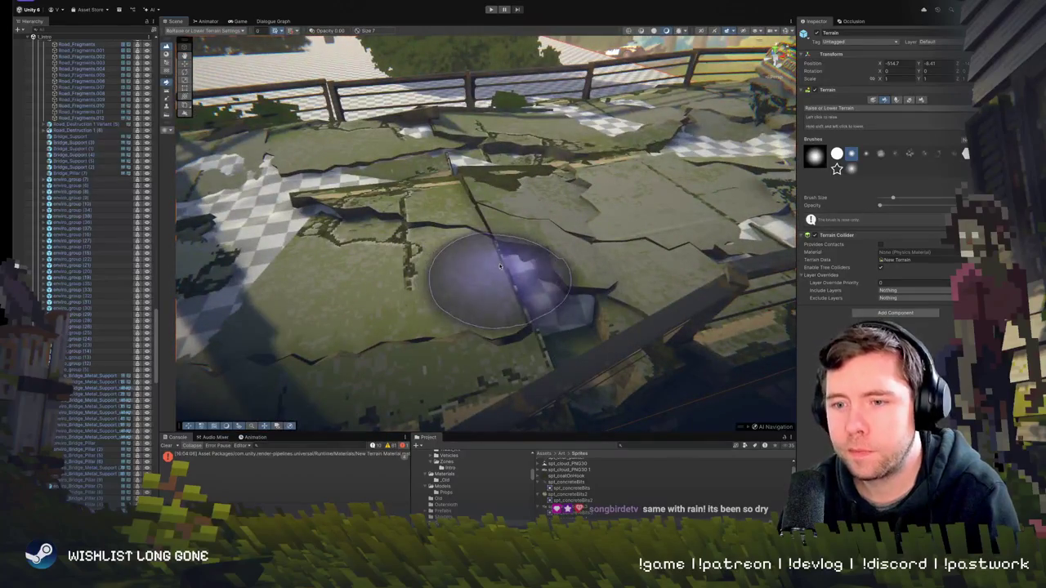
{"action": "mouse_move", "coordinate": [500, 266]}
{"action": "left_mouse_down"}
{"action": "mouse_move", "coordinate": [483, 274]}
{"action": "mouse_move", "coordinate": [449, 245]}
{"action": "mouse_move", "coordinate": [412, 237]}
{"action": "left_mouse_up"}
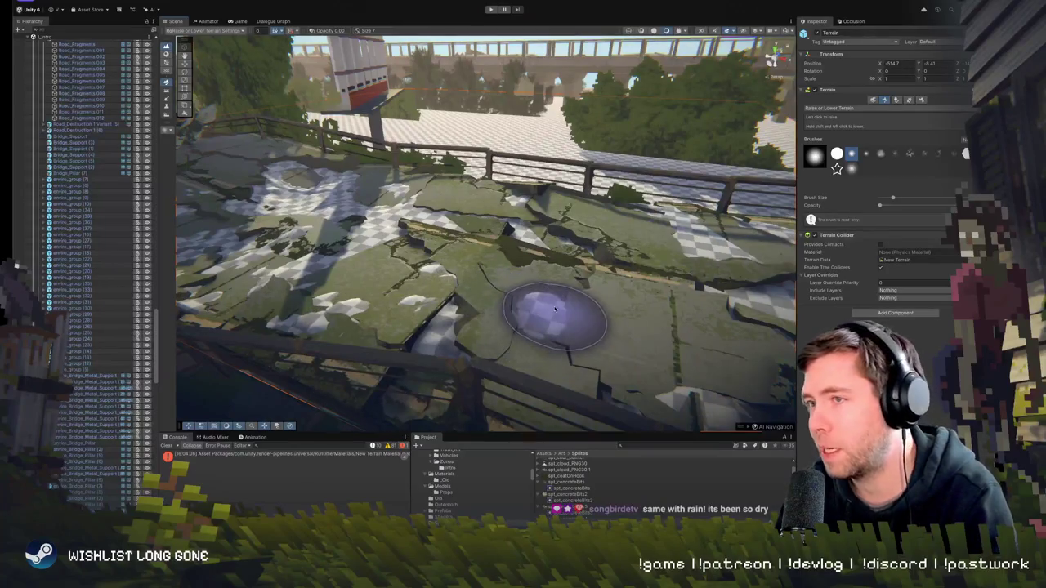
{"action": "mouse_move", "coordinate": [555, 308]}
{"action": "left_mouse_down"}
{"action": "mouse_move", "coordinate": [373, 351]}
{"action": "mouse_move", "coordinate": [561, 281]}
{"action": "mouse_move", "coordinate": [572, 294]}
{"action": "mouse_move", "coordinate": [587, 291]}
{"action": "left_mouse_up"}
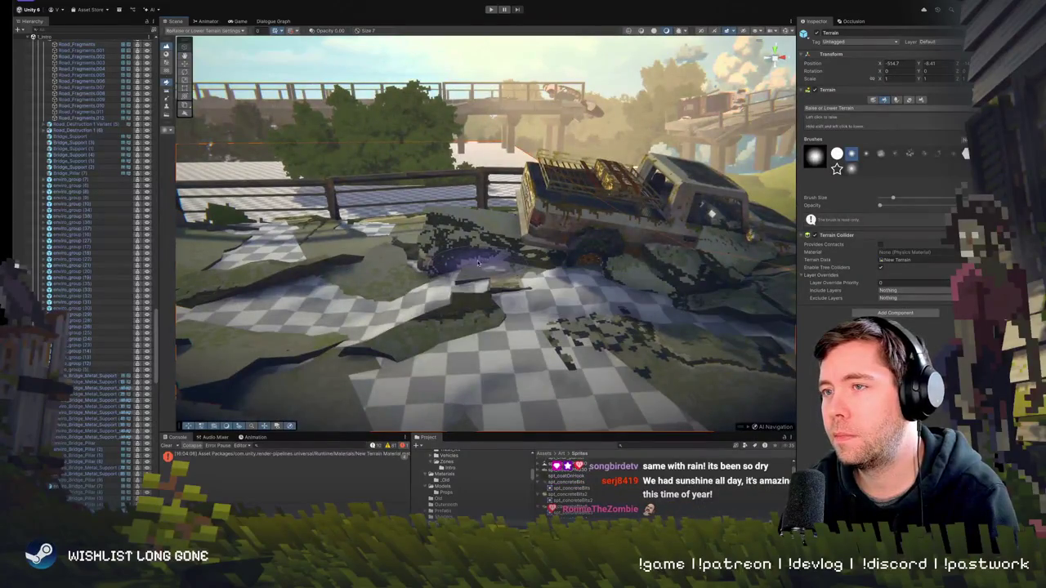
{"action": "mouse_move", "coordinate": [479, 291]}
{"action": "left_mouse_down"}
{"action": "mouse_move", "coordinate": [452, 288]}
{"action": "mouse_move", "coordinate": [502, 268]}
{"action": "left_mouse_up"}
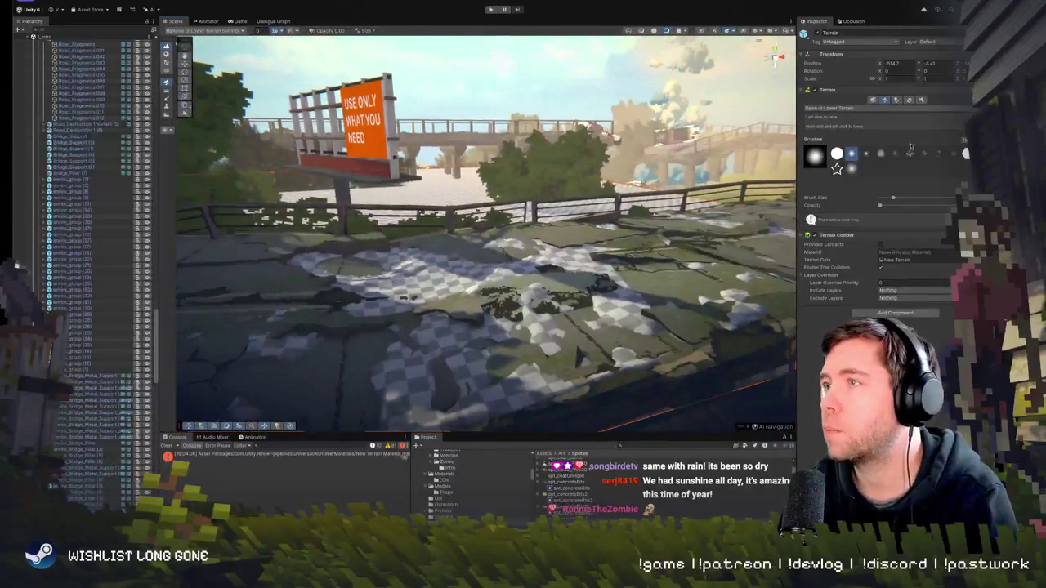
Replace the checkered terrain material in Terrain Settings, trying _GlobalSplineShader before settling on a darker material
{"action": "left_click", "coordinate": [923, 100]}
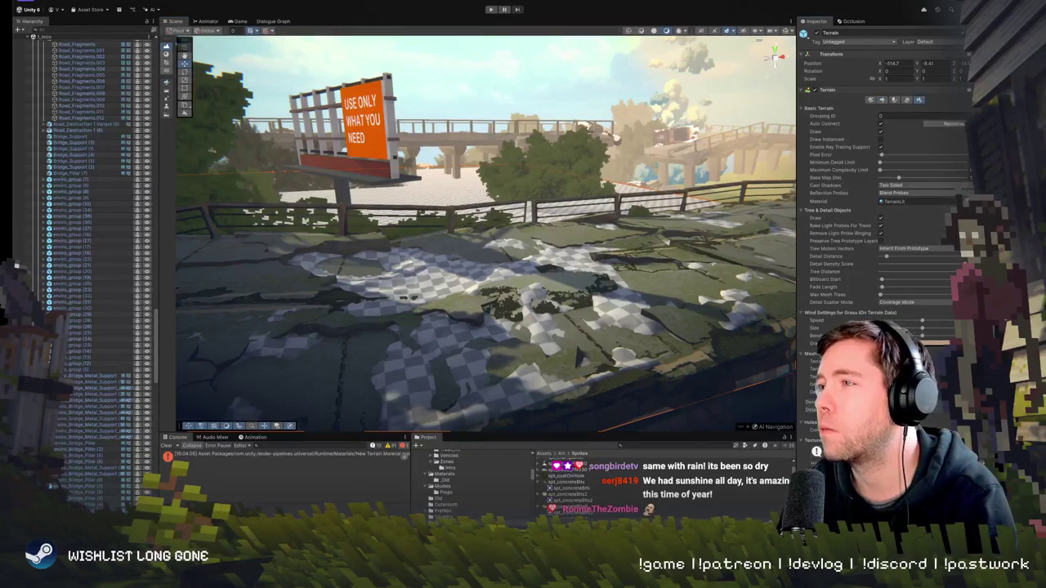
{"action": "left_click", "coordinate": [950, 201]}
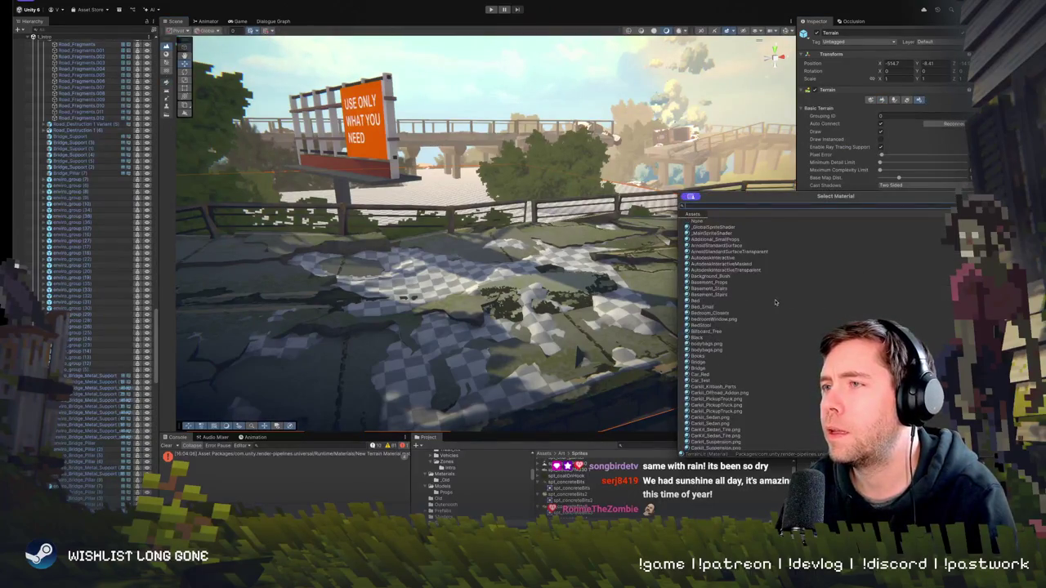
{"action": "left_click", "coordinate": [708, 227]}
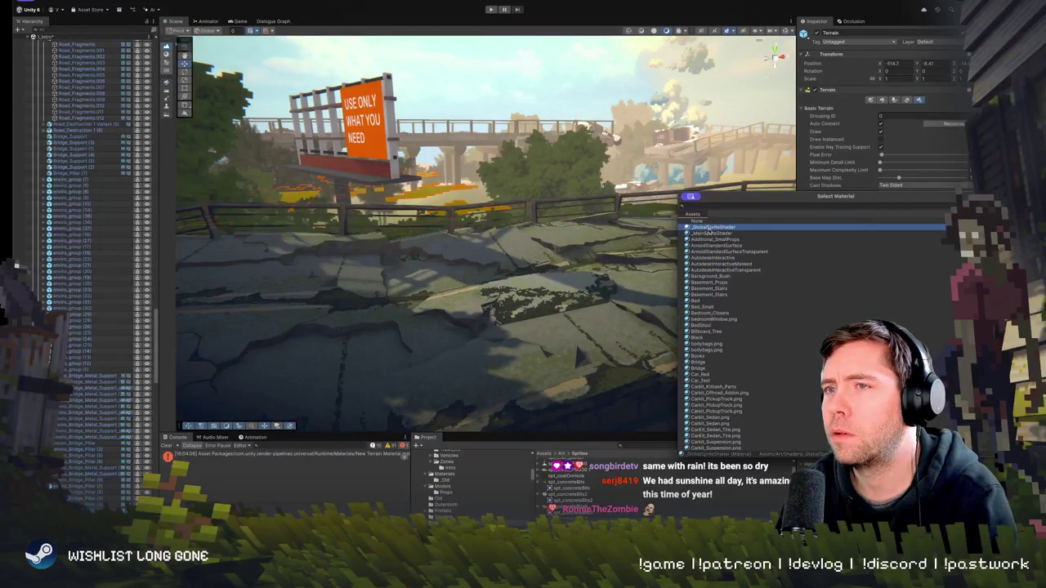
{"action": "scroll", "coordinate": [719, 303], "scroll_direction": "down", "scroll_amount": 5}
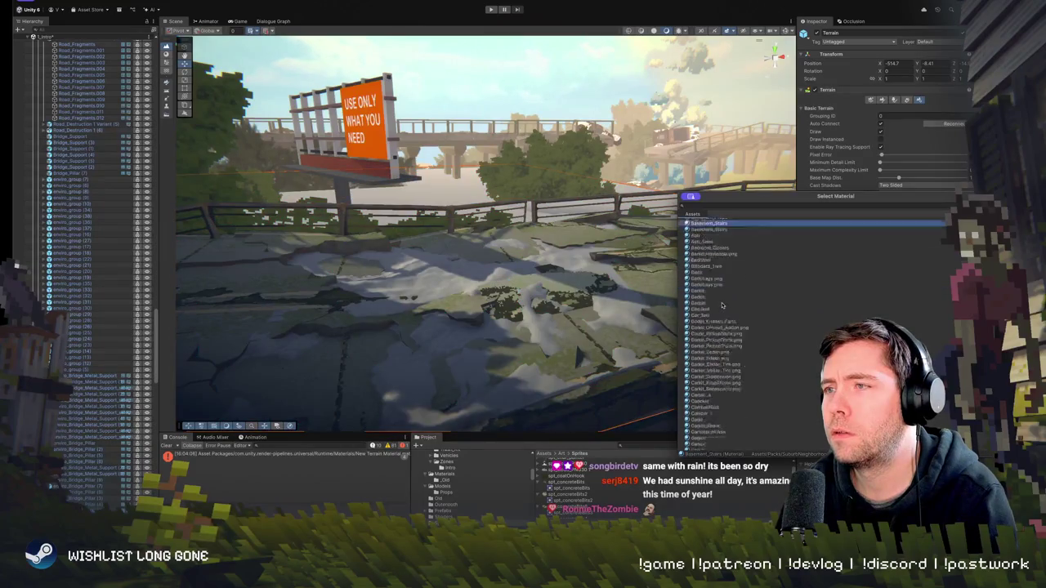
{"action": "left_click", "coordinate": [721, 303]}
{"action": "scroll", "coordinate": [721, 304], "scroll_direction": "down", "scroll_amount": 10}
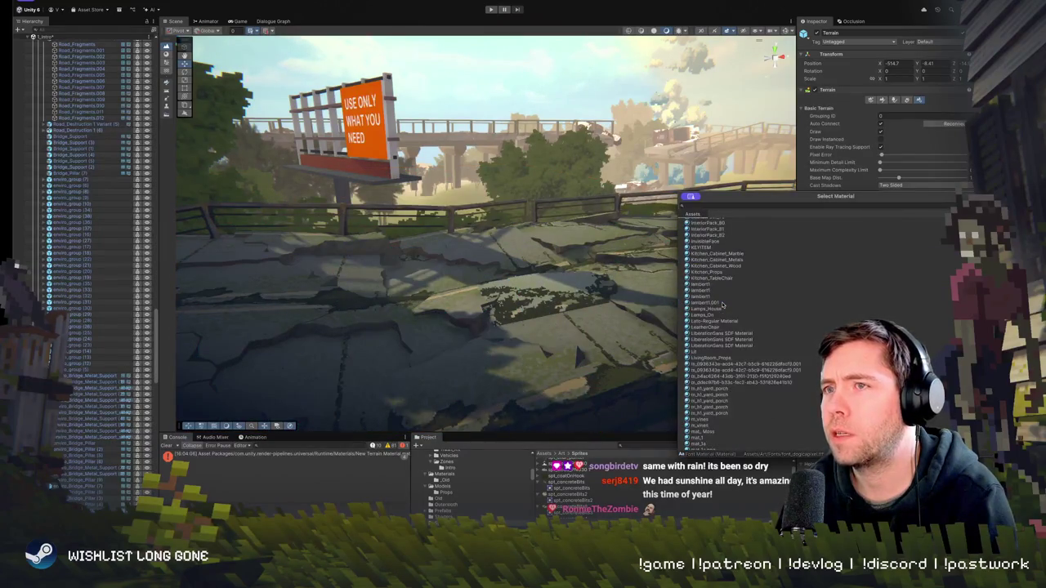
{"action": "scroll", "coordinate": [721, 299], "scroll_direction": "up", "scroll_amount": 5}
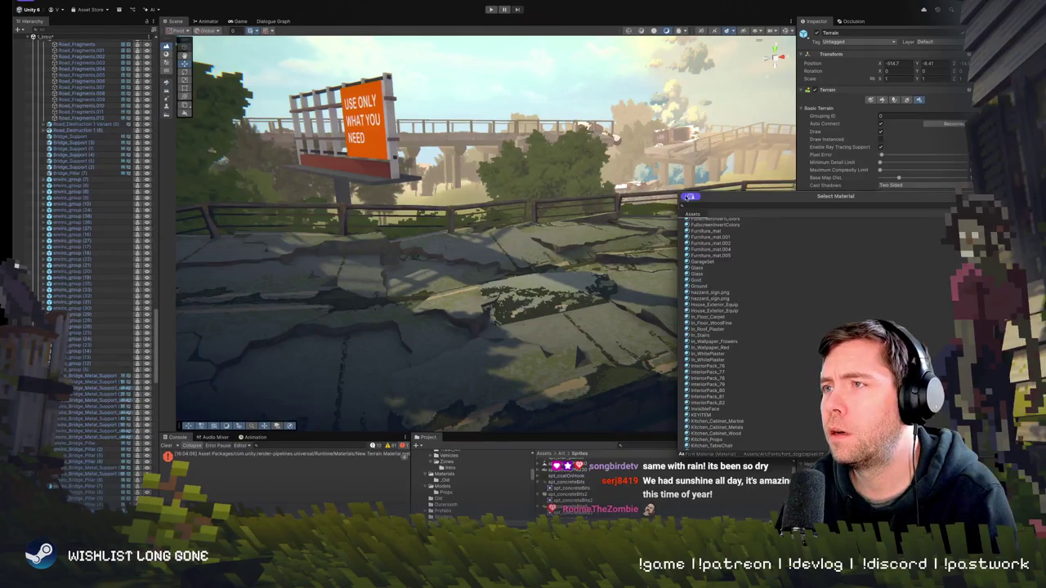
{"action": "mouse_move", "coordinate": [523, 327]}
{"action": "left_mouse_down"}
{"action": "mouse_move", "coordinate": [482, 245]}
{"action": "mouse_move", "coordinate": [427, 180]}
{"action": "mouse_move", "coordinate": [315, 348]}
{"action": "mouse_move", "coordinate": [372, 261]}
{"action": "mouse_move", "coordinate": [927, 193]}
{"action": "left_mouse_up"}
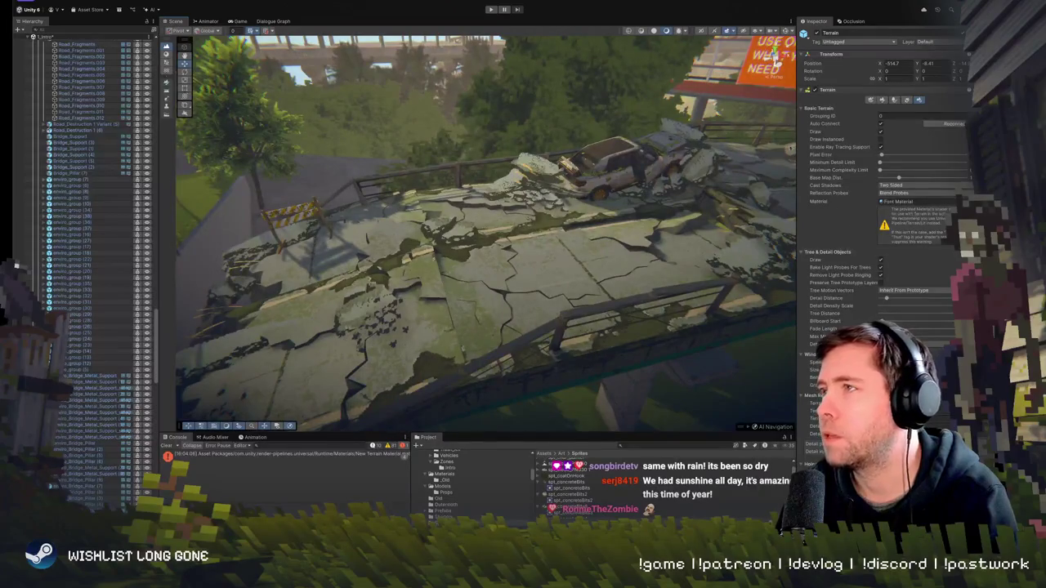
{"action": "left_click", "coordinate": [906, 99]}
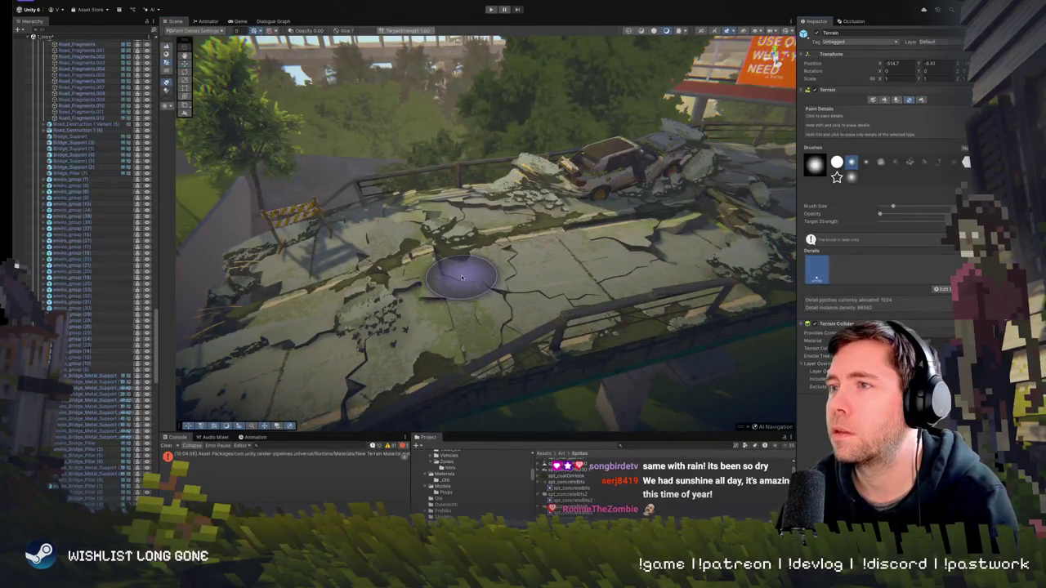
Paint grass strips across the cracked road beside the wrecked car
{"action": "left_click_drag", "start_coordinate": [502, 286], "coordinate": [554, 281]}
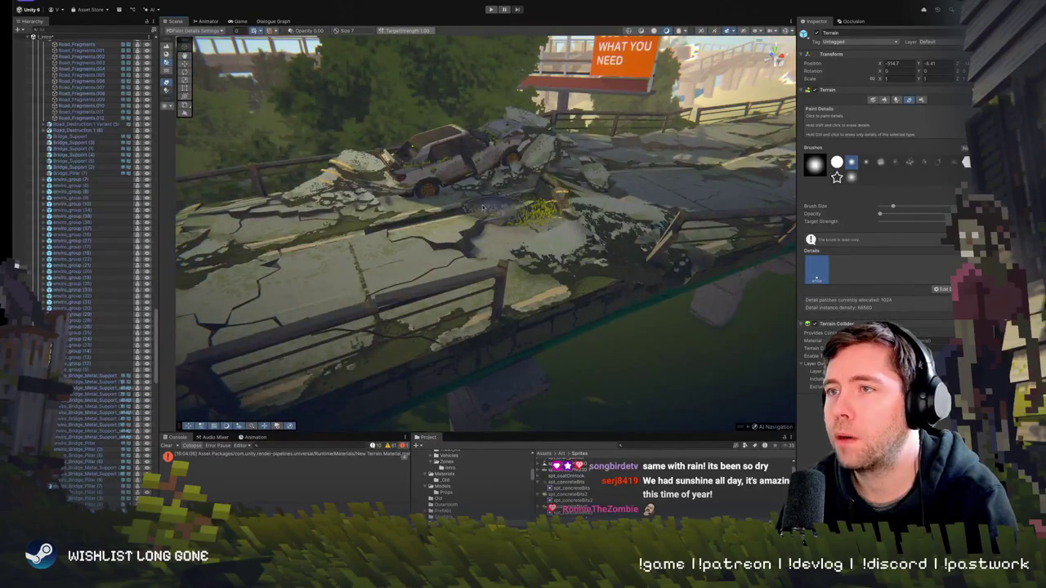
{"action": "mouse_move", "coordinate": [482, 206]}
{"action": "left_mouse_down"}
{"action": "mouse_move", "coordinate": [302, 212]}
{"action": "mouse_move", "coordinate": [463, 189]}
{"action": "left_mouse_up"}
{"action": "mouse_move", "coordinate": [545, 271]}
{"action": "left_mouse_down"}
{"action": "mouse_move", "coordinate": [512, 241]}
{"action": "mouse_move", "coordinate": [479, 234]}
{"action": "mouse_move", "coordinate": [630, 234]}
{"action": "mouse_move", "coordinate": [561, 262]}
{"action": "mouse_move", "coordinate": [422, 248]}
{"action": "left_mouse_up"}
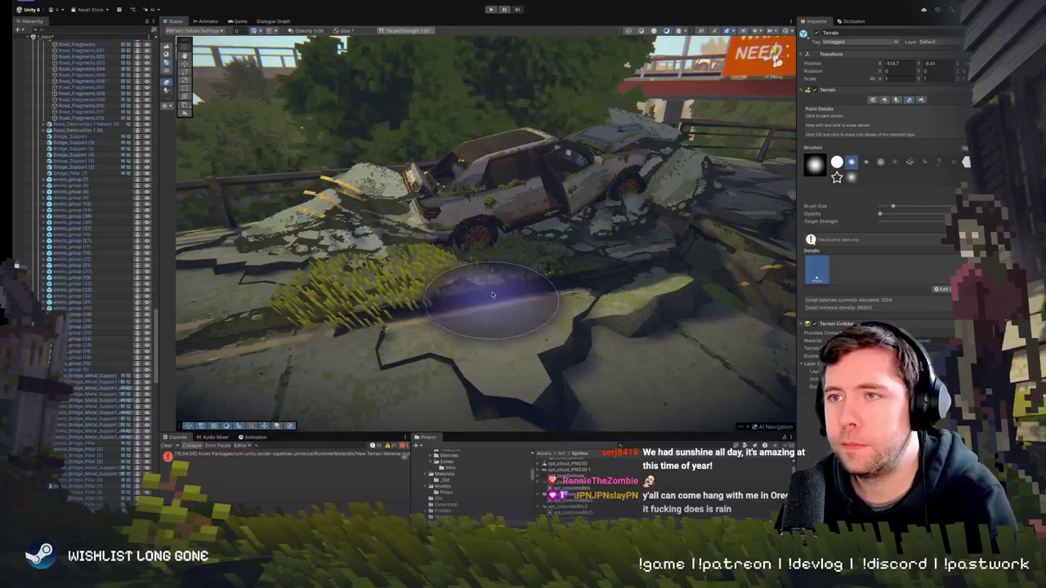
{"action": "mouse_move", "coordinate": [486, 285]}
{"action": "left_mouse_down"}
{"action": "mouse_move", "coordinate": [479, 267]}
{"action": "mouse_move", "coordinate": [487, 269]}
{"action": "left_mouse_up"}
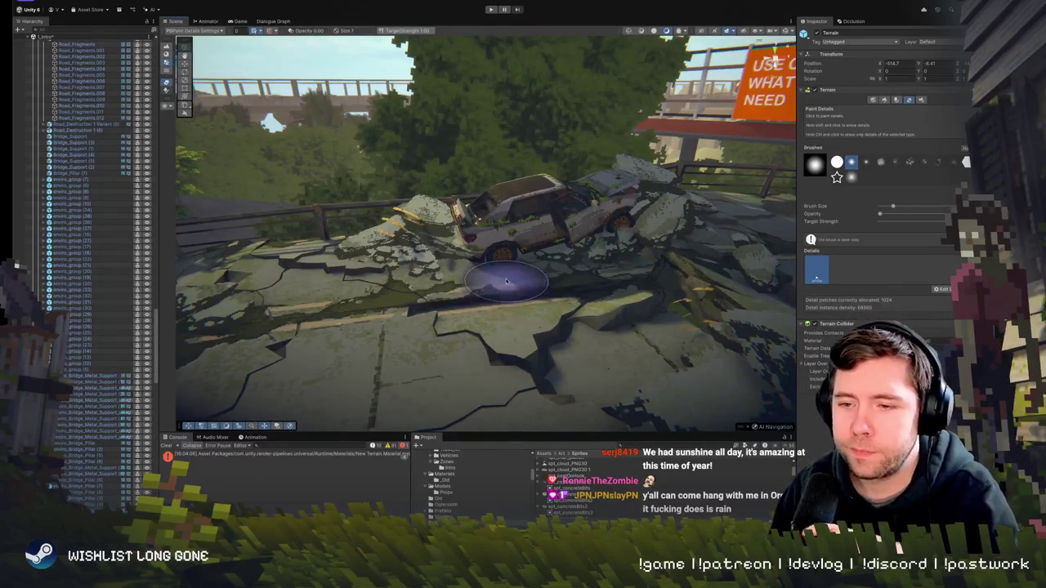
{"action": "mouse_move", "coordinate": [462, 266]}
{"action": "left_mouse_down"}
{"action": "mouse_move", "coordinate": [443, 299]}
{"action": "mouse_move", "coordinate": [384, 262]}
{"action": "mouse_move", "coordinate": [409, 276]}
{"action": "mouse_move", "coordinate": [384, 295]}
{"action": "left_mouse_up"}
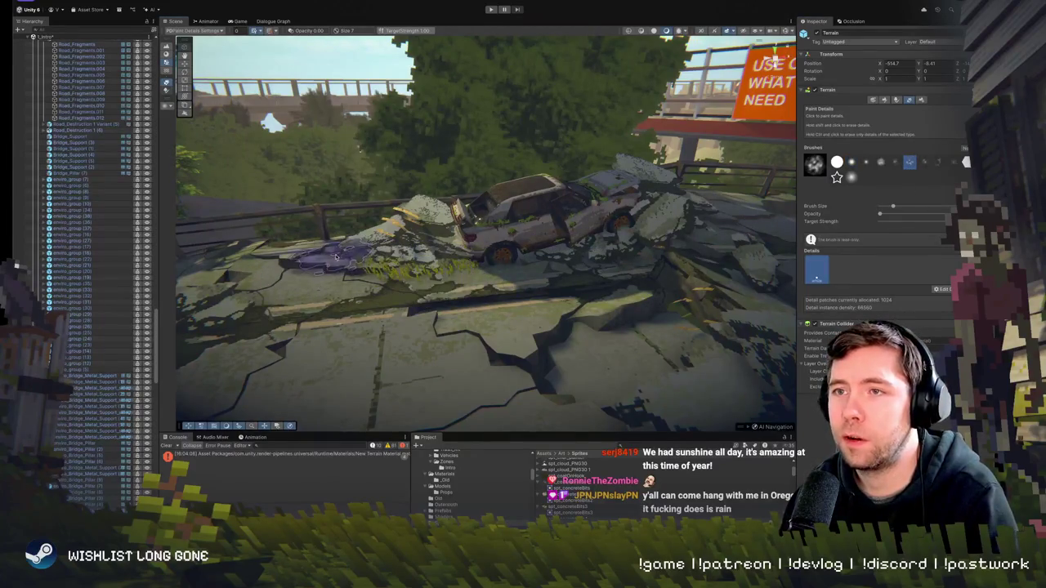
{"action": "mouse_move", "coordinate": [335, 257]}
{"action": "left_mouse_down"}
{"action": "mouse_move", "coordinate": [392, 290]}
{"action": "mouse_move", "coordinate": [399, 264]}
{"action": "left_mouse_up"}
{"action": "right_click", "coordinate": [520, 291]}
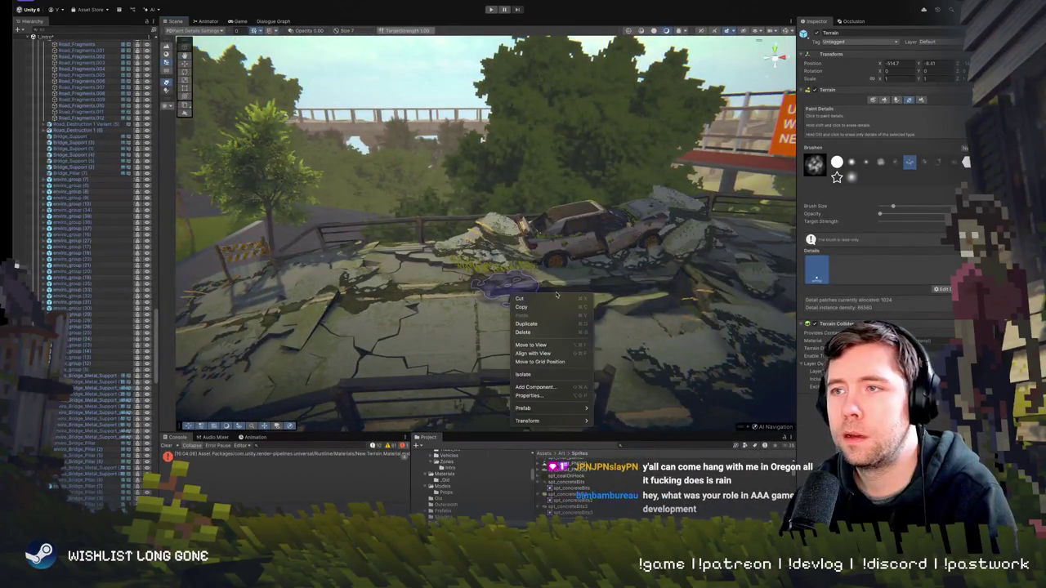
{"action": "key", "text": "Escape"}
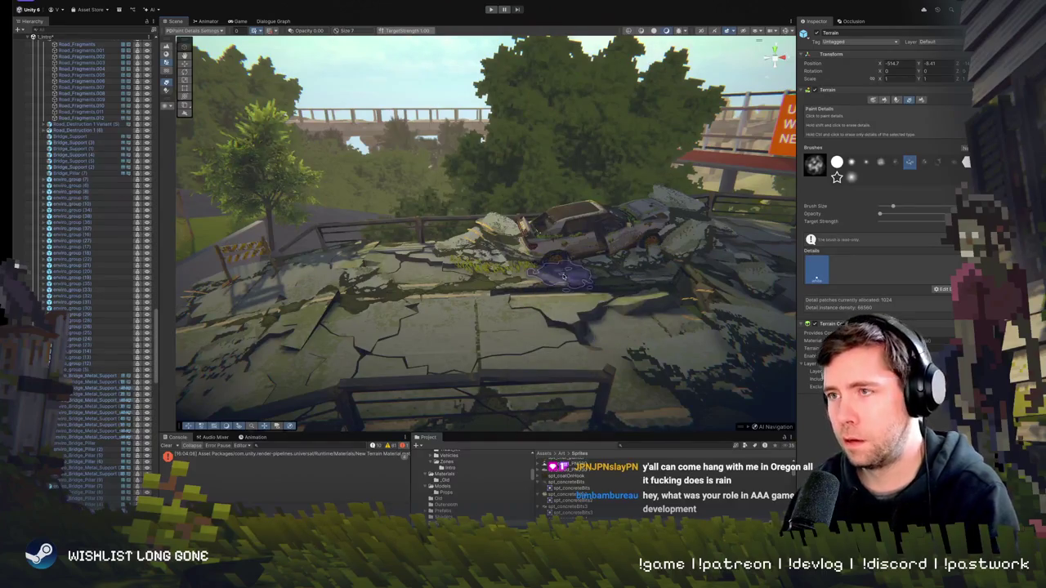
{"action": "scroll", "coordinate": [569, 353], "scroll_direction": "up", "scroll_amount": 3}
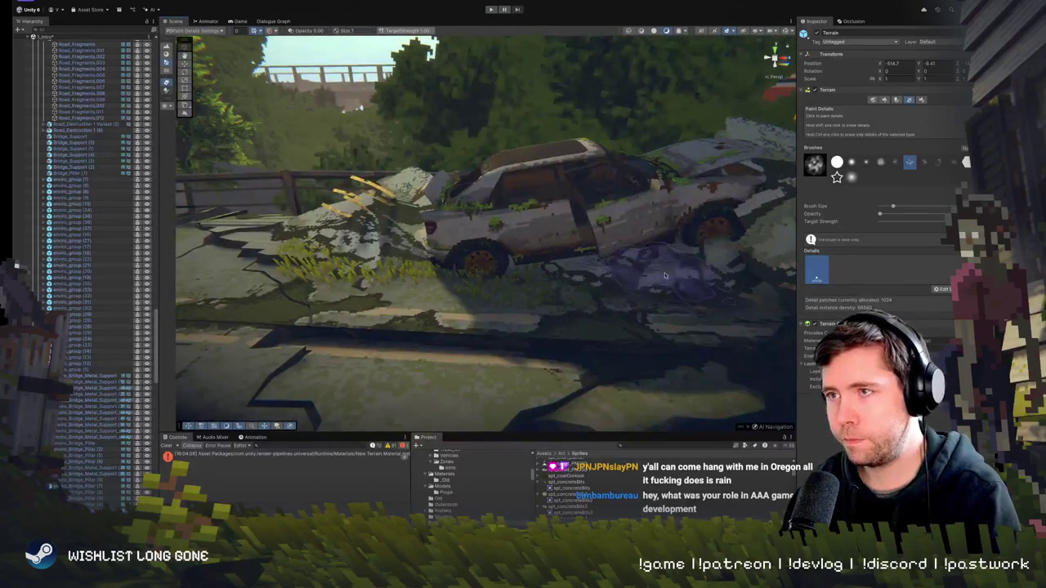
{"action": "mouse_move", "coordinate": [570, 353]}
{"action": "left_mouse_down"}
{"action": "mouse_move", "coordinate": [596, 310]}
{"action": "mouse_move", "coordinate": [517, 288]}
{"action": "left_mouse_up"}
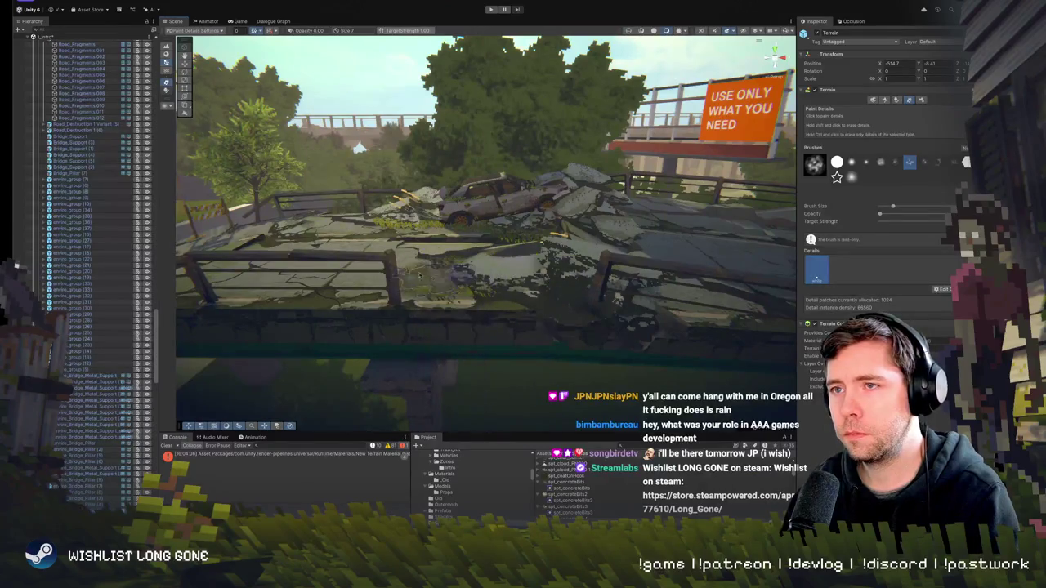
Brush grass tufts along the road cracks facing the billboard, then exit detail painting and select a road fragment
{"action": "mouse_move", "coordinate": [444, 271]}
{"action": "left_mouse_down"}
{"action": "mouse_move", "coordinate": [475, 293]}
{"action": "mouse_move", "coordinate": [400, 246]}
{"action": "mouse_move", "coordinate": [664, 237]}
{"action": "mouse_move", "coordinate": [572, 249]}
{"action": "left_mouse_up"}
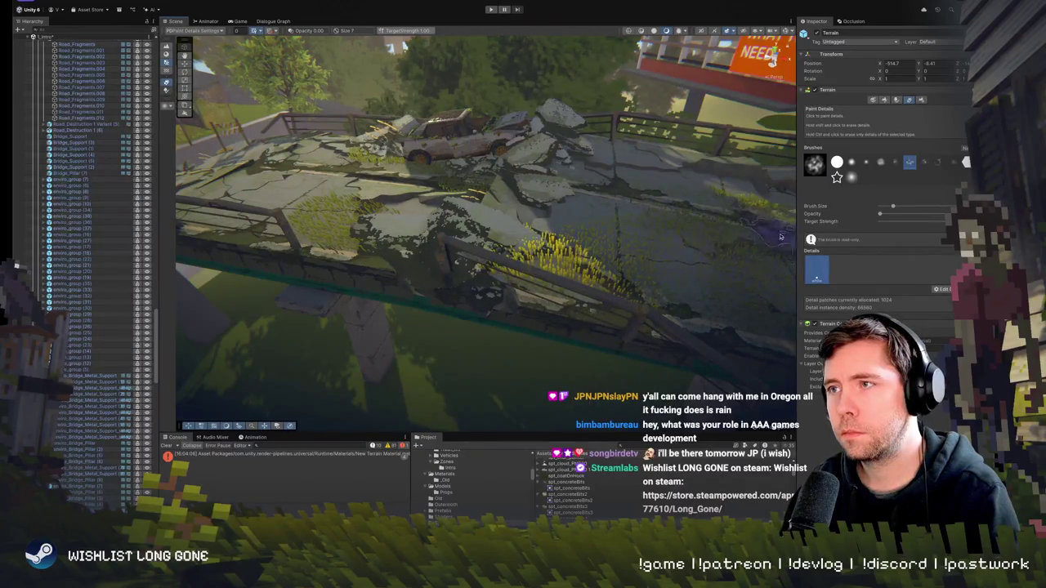
{"action": "left_click_drag", "start_coordinate": [780, 237], "coordinate": [539, 301]}
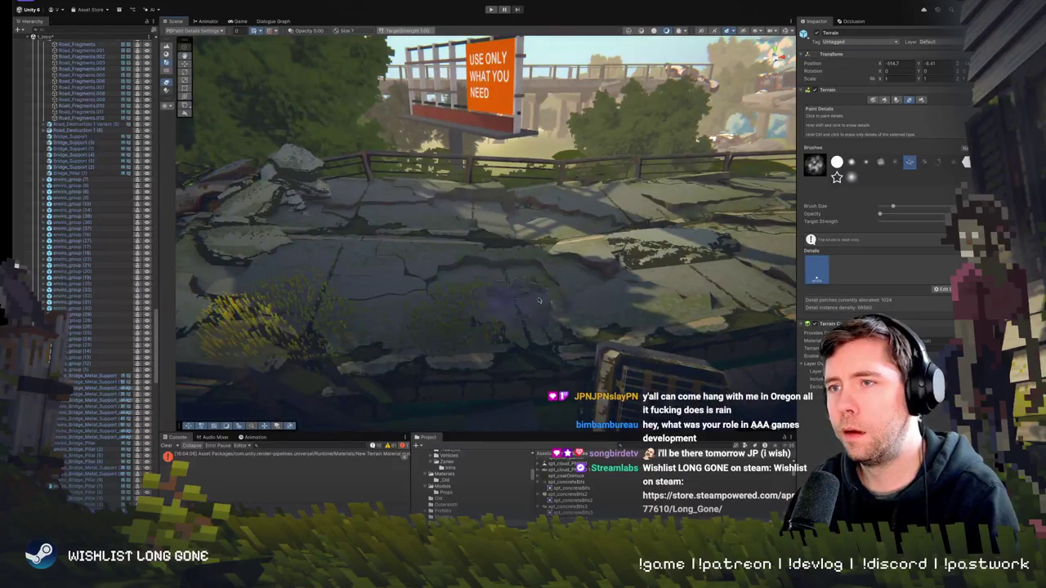
{"action": "mouse_move", "coordinate": [443, 280]}
{"action": "left_mouse_down"}
{"action": "mouse_move", "coordinate": [586, 283]}
{"action": "mouse_move", "coordinate": [572, 343]}
{"action": "mouse_move", "coordinate": [678, 392]}
{"action": "mouse_move", "coordinate": [686, 311]}
{"action": "mouse_move", "coordinate": [746, 260]}
{"action": "left_mouse_up"}
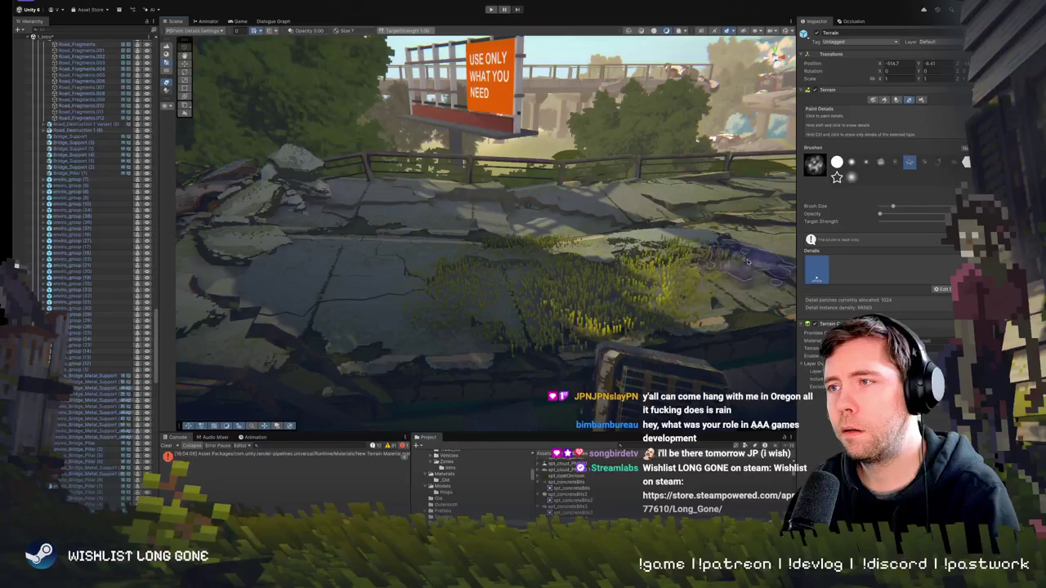
{"action": "mouse_move", "coordinate": [621, 286]}
{"action": "left_mouse_down"}
{"action": "mouse_move", "coordinate": [564, 270]}
{"action": "mouse_move", "coordinate": [397, 292]}
{"action": "mouse_move", "coordinate": [580, 343]}
{"action": "mouse_move", "coordinate": [649, 274]}
{"action": "mouse_move", "coordinate": [418, 311]}
{"action": "mouse_move", "coordinate": [482, 282]}
{"action": "left_mouse_up"}
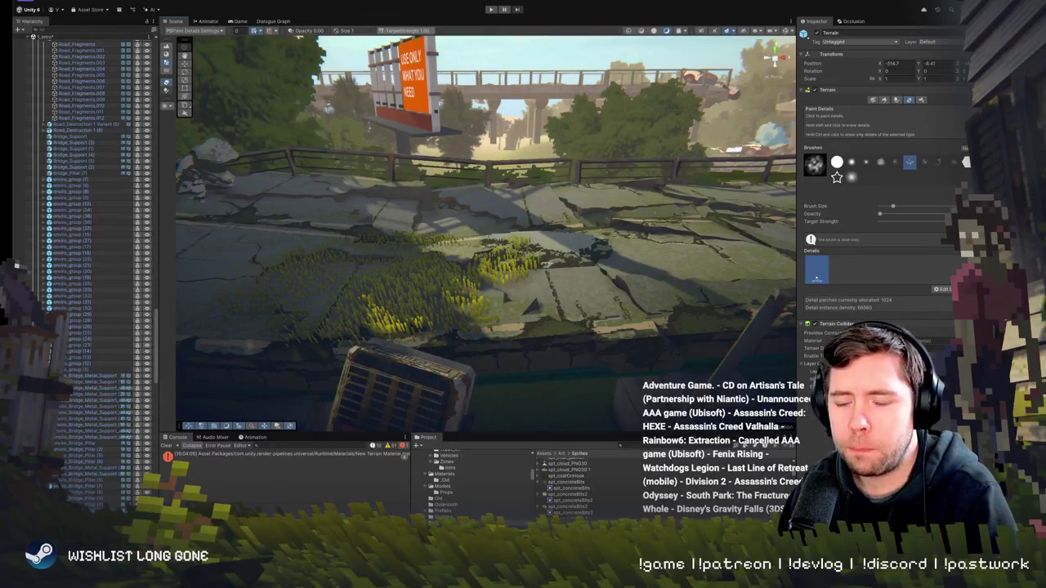
{"action": "mouse_move", "coordinate": [501, 286]}
{"action": "left_mouse_down"}
{"action": "mouse_move", "coordinate": [443, 327]}
{"action": "mouse_move", "coordinate": [653, 103]}
{"action": "mouse_move", "coordinate": [641, 83]}
{"action": "mouse_move", "coordinate": [498, 172]}
{"action": "left_mouse_up"}
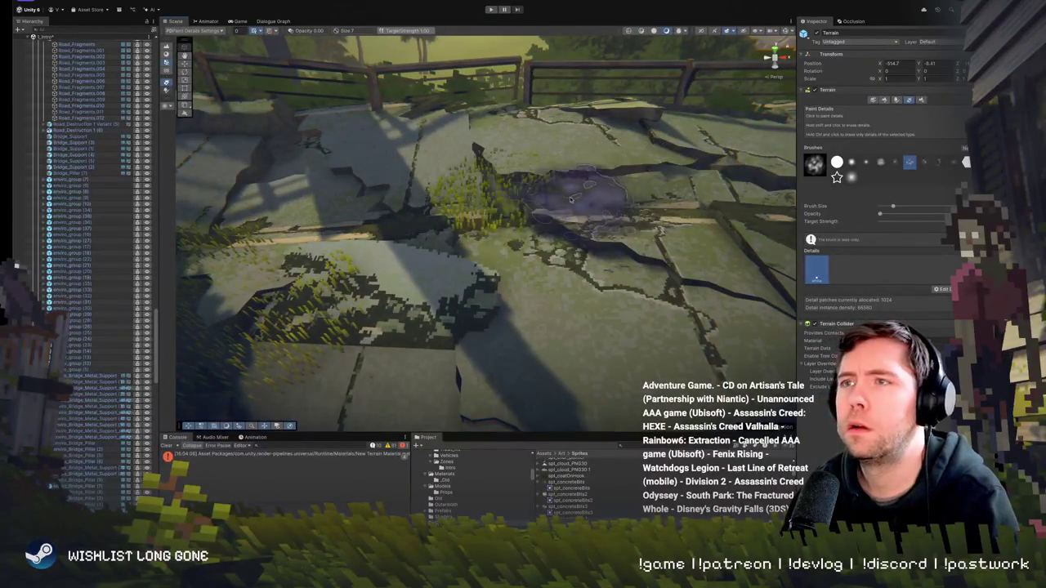
{"action": "mouse_move", "coordinate": [520, 192]}
{"action": "left_mouse_down"}
{"action": "mouse_move", "coordinate": [499, 181]}
{"action": "mouse_move", "coordinate": [746, 159]}
{"action": "left_mouse_up"}
{"action": "key", "text": "w"}
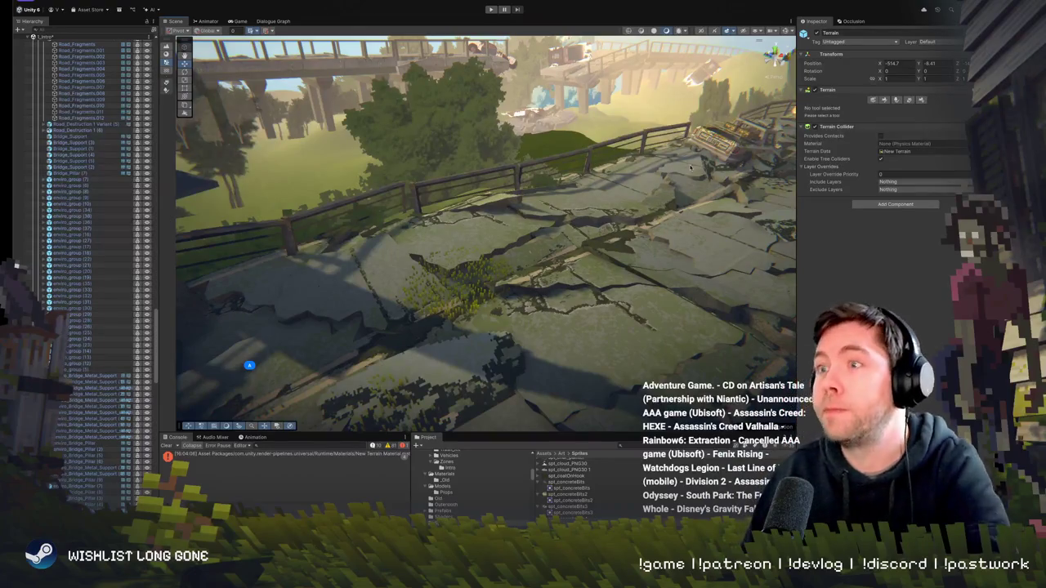
{"action": "left_click", "coordinate": [611, 245]}
{"action": "key", "text": "f"}
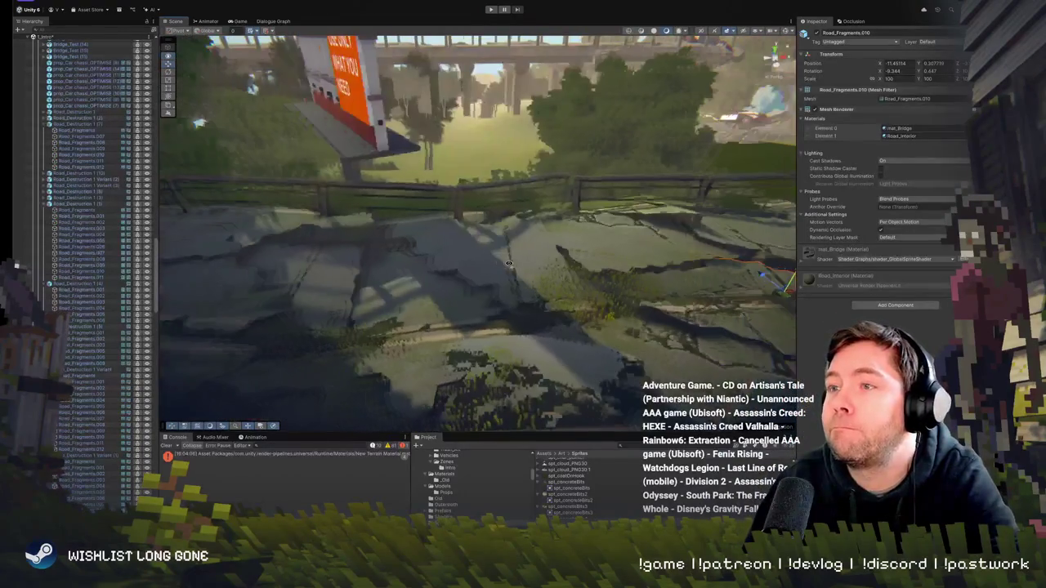
{"action": "left_click_drag", "start_coordinate": [529, 263], "coordinate": [368, 291]}
{"action": "left_click", "coordinate": [577, 240]}
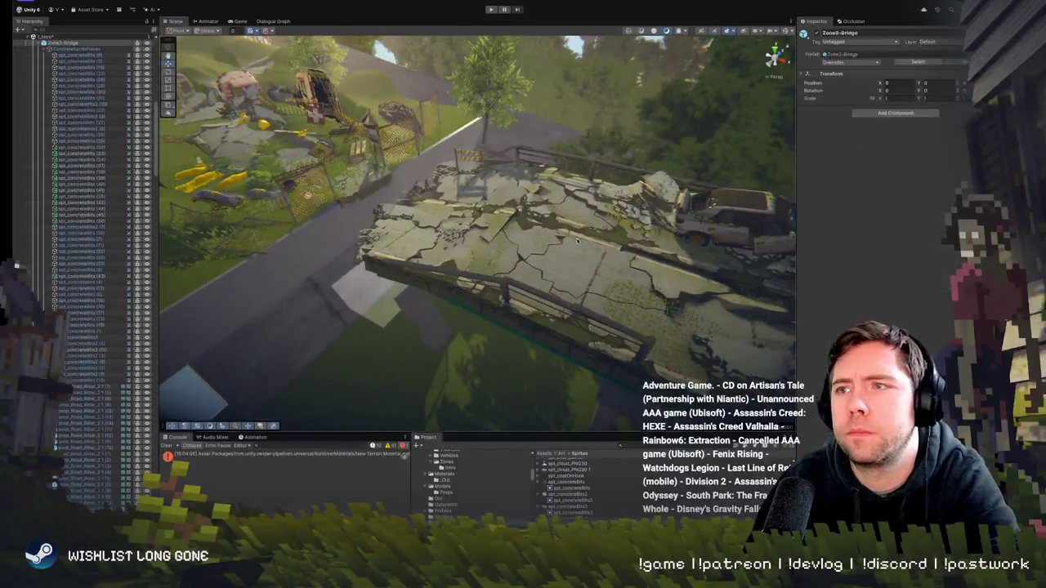
{"action": "left_click", "coordinate": [625, 292]}
{"action": "left_click", "coordinate": [630, 317]}
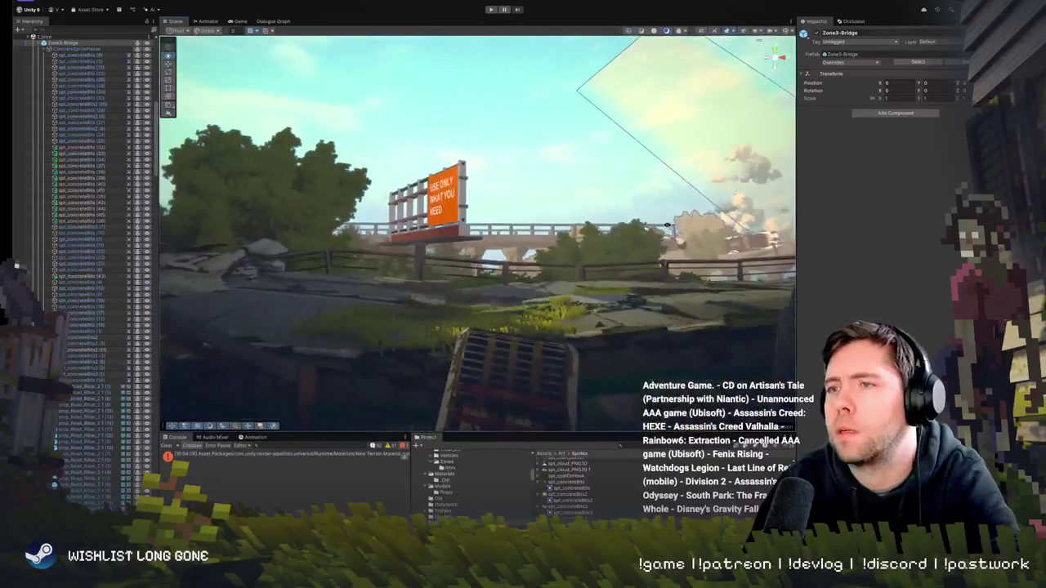
{"action": "key", "text": "ctrl+p"}
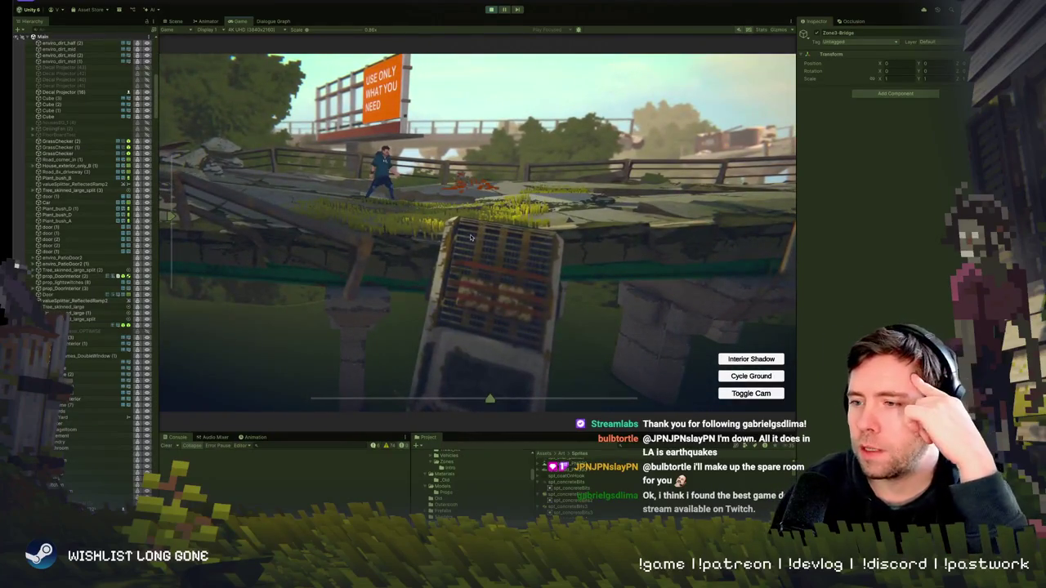
Scale the Game view preview to 2x then about 1.2x, and go back to the Scene view
{"action": "left_click_drag", "start_coordinate": [309, 32], "coordinate": [325, 31]}
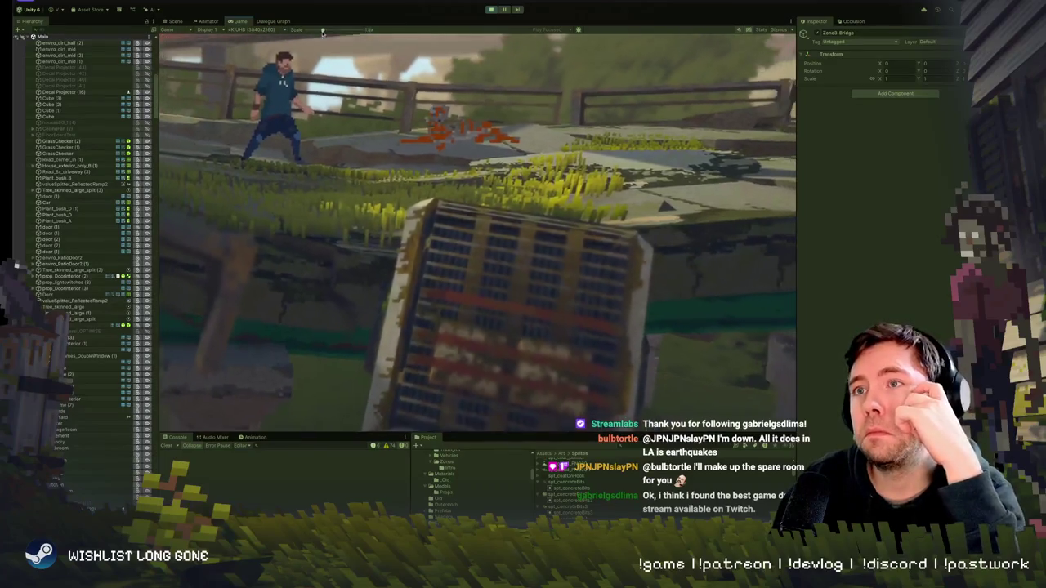
{"action": "left_click_drag", "start_coordinate": [325, 31], "coordinate": [303, 31]}
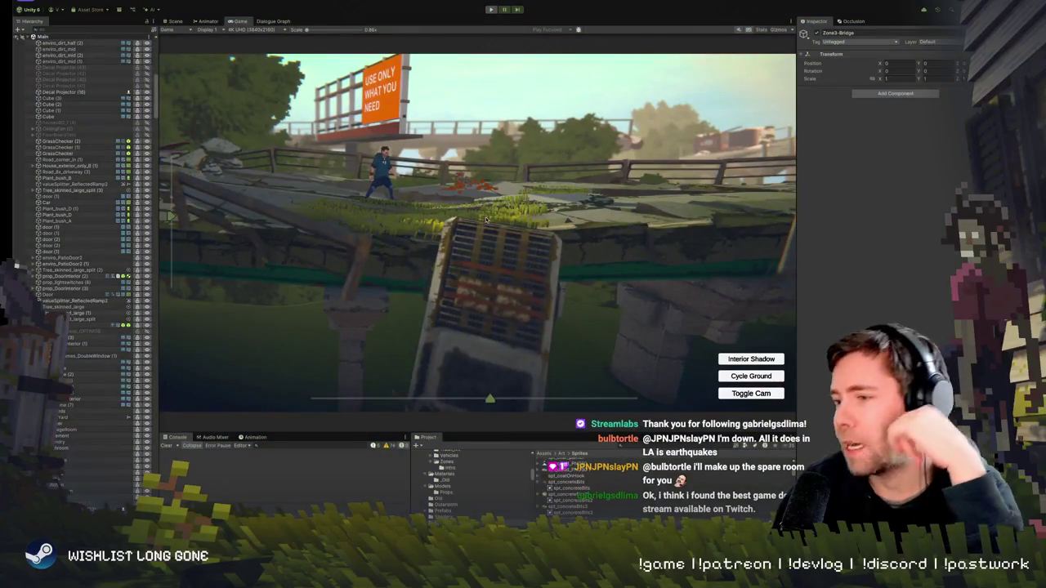
{"action": "left_click", "coordinate": [174, 20]}
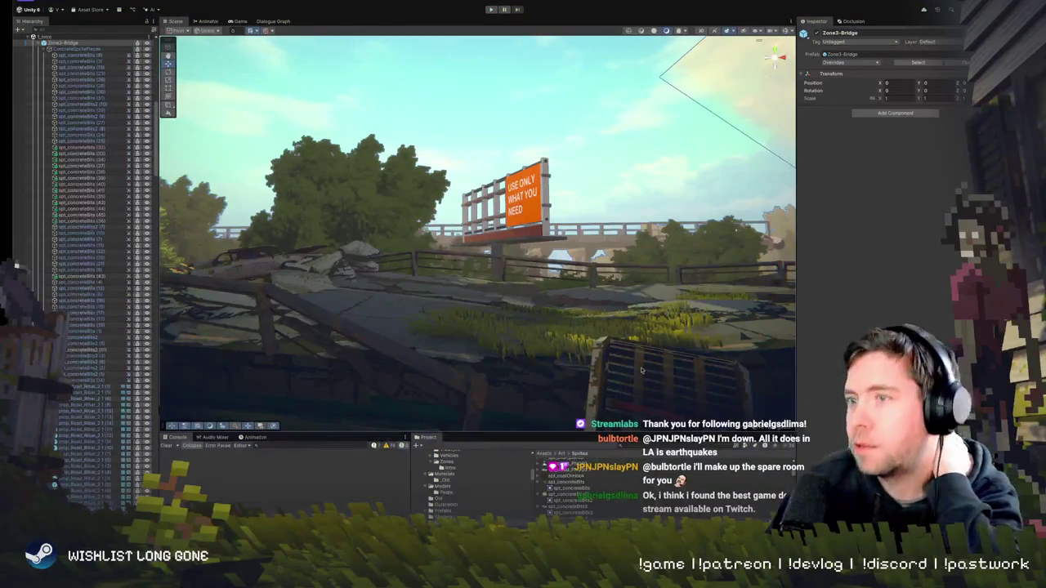
Select the terrain beneath the road instead of the Road_Fragments.008 object
{"action": "scroll", "coordinate": [626, 328], "scroll_direction": "down", "scroll_amount": 2}
{"action": "left_click_drag", "start_coordinate": [626, 327], "coordinate": [507, 343]}
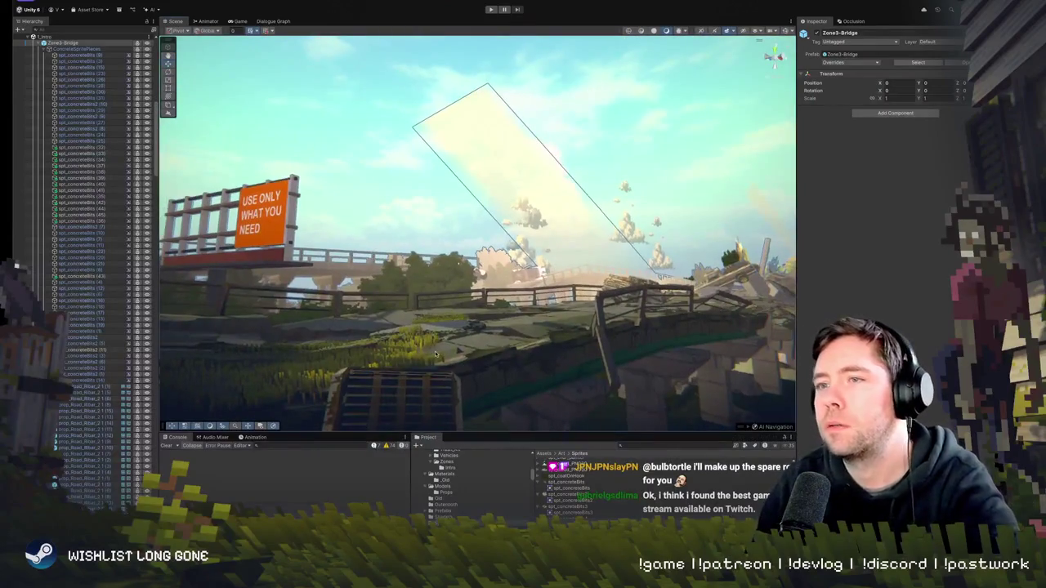
{"action": "left_click", "coordinate": [531, 360]}
{"action": "scroll", "coordinate": [106, 382], "scroll_direction": "down", "scroll_amount": 10}
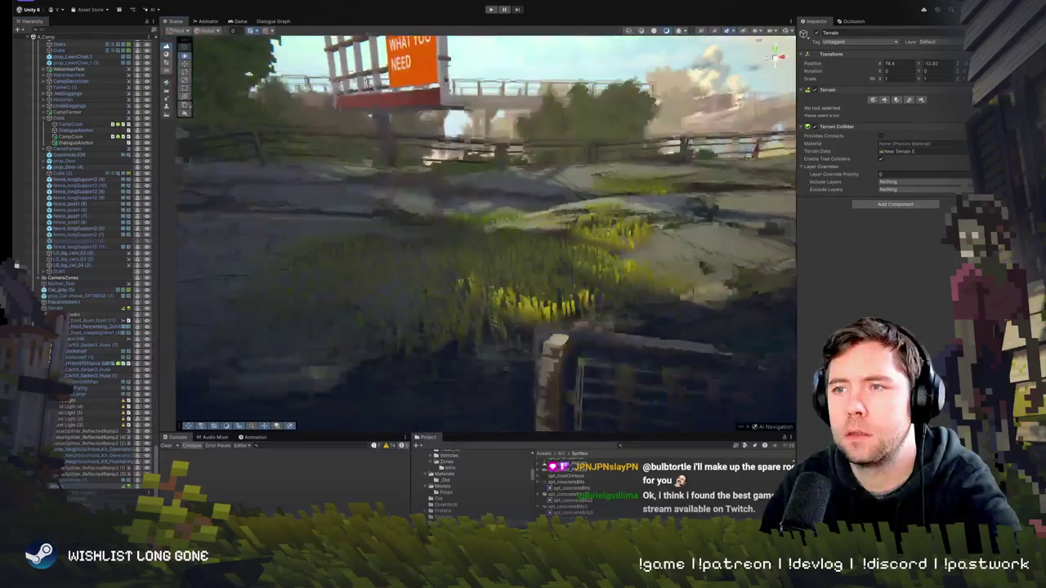
{"action": "left_click", "coordinate": [337, 256]}
{"action": "left_click_drag", "start_coordinate": [334, 214], "coordinate": [733, 189]}
Paint grass patches along the bridge deck and onto the next terrain tile
{"action": "left_click", "coordinate": [908, 100]}
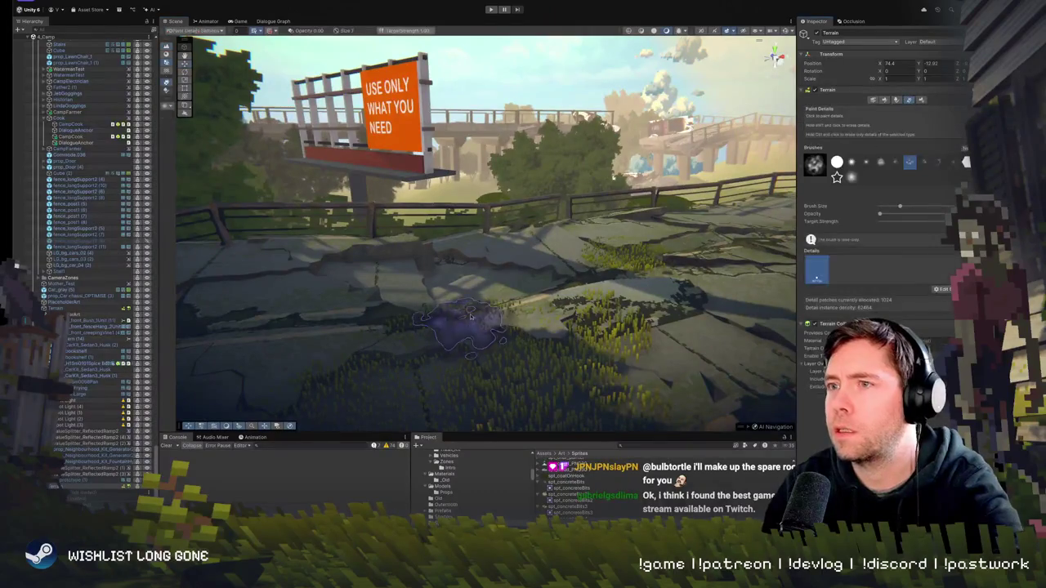
{"action": "left_click_drag", "start_coordinate": [470, 273], "coordinate": [535, 277]}
{"action": "mouse_move", "coordinate": [486, 304]}
{"action": "left_mouse_down"}
{"action": "mouse_move", "coordinate": [457, 315]}
{"action": "mouse_move", "coordinate": [468, 354]}
{"action": "mouse_move", "coordinate": [506, 335]}
{"action": "left_mouse_up"}
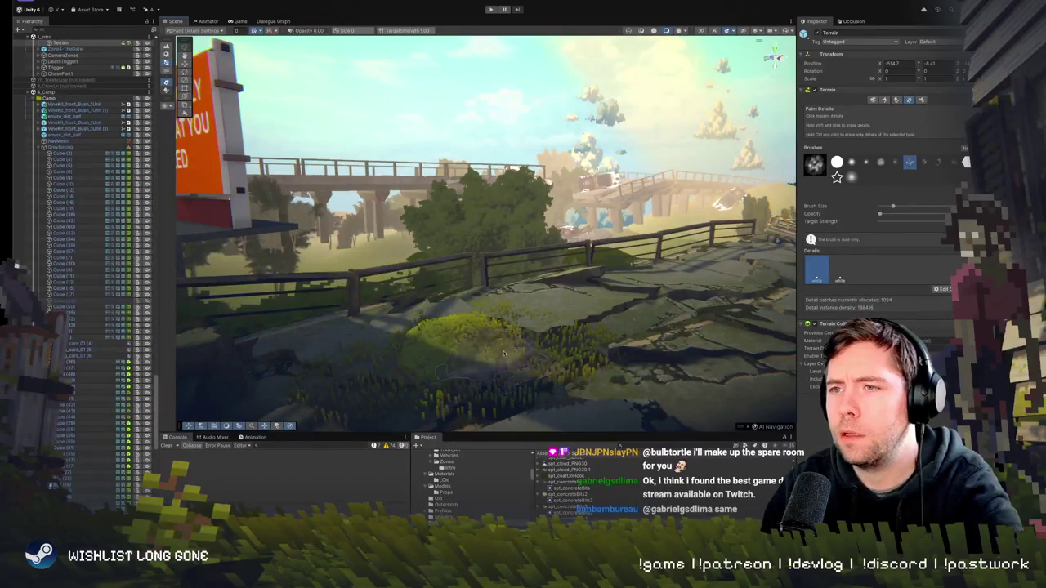
{"action": "mouse_move", "coordinate": [388, 384]}
{"action": "left_mouse_down"}
{"action": "mouse_move", "coordinate": [605, 352]}
{"action": "mouse_move", "coordinate": [633, 372]}
{"action": "mouse_move", "coordinate": [654, 257]}
{"action": "mouse_move", "coordinate": [677, 233]}
{"action": "mouse_move", "coordinate": [655, 301]}
{"action": "mouse_move", "coordinate": [602, 238]}
{"action": "left_mouse_up"}
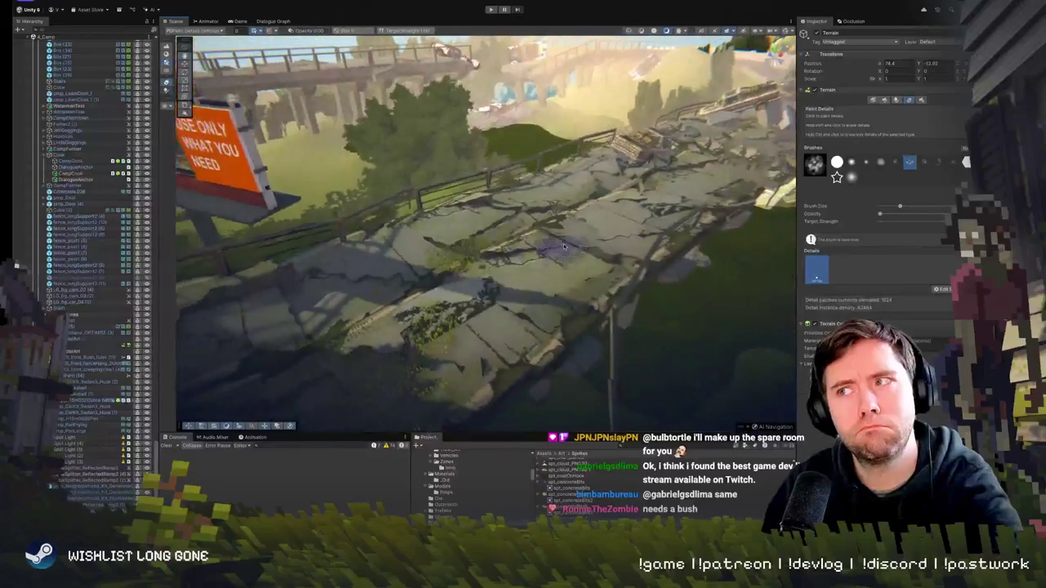
{"action": "mouse_move", "coordinate": [474, 318]}
{"action": "left_mouse_down"}
{"action": "mouse_move", "coordinate": [594, 304]}
{"action": "mouse_move", "coordinate": [572, 315]}
{"action": "mouse_move", "coordinate": [572, 269]}
{"action": "mouse_move", "coordinate": [433, 315]}
{"action": "mouse_move", "coordinate": [516, 322]}
{"action": "mouse_move", "coordinate": [567, 237]}
{"action": "mouse_move", "coordinate": [493, 280]}
{"action": "mouse_move", "coordinate": [600, 241]}
{"action": "mouse_move", "coordinate": [633, 214]}
{"action": "mouse_move", "coordinate": [536, 283]}
{"action": "mouse_move", "coordinate": [416, 339]}
{"action": "left_mouse_up"}
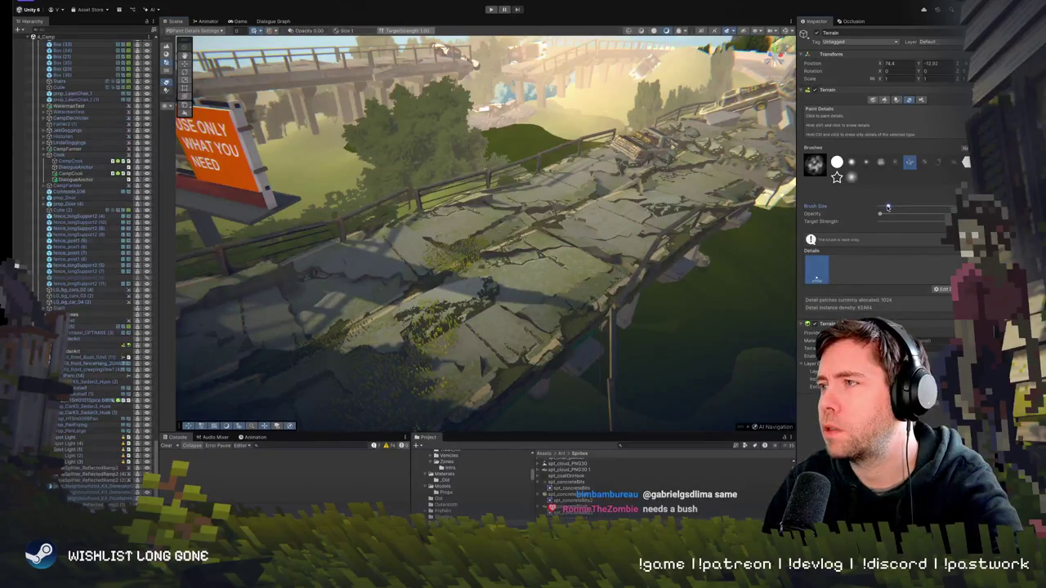
{"action": "left_click_drag", "start_coordinate": [545, 274], "coordinate": [532, 297]}
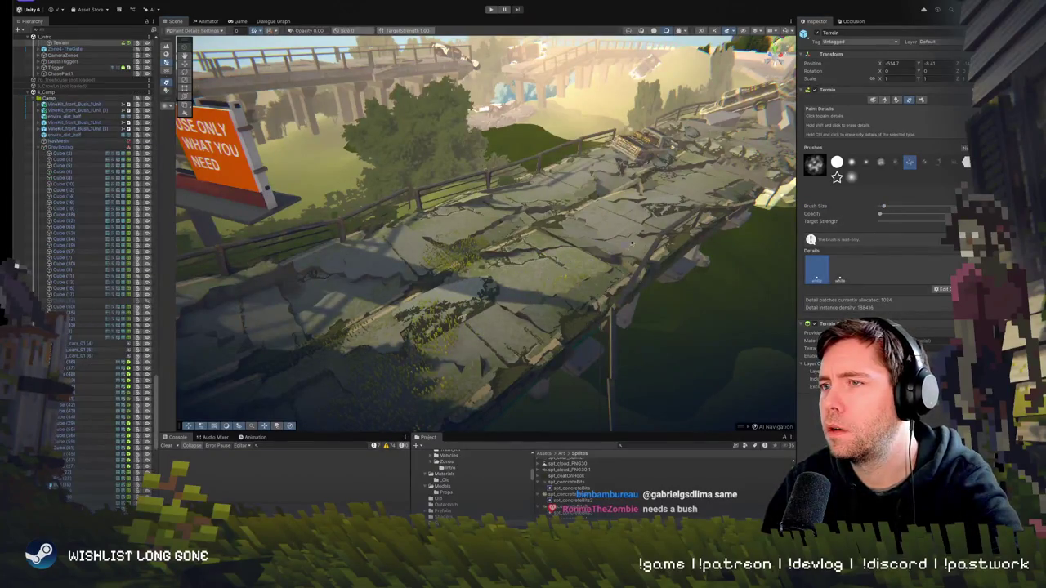
{"action": "left_click_drag", "start_coordinate": [632, 242], "coordinate": [689, 193]}
{"action": "left_click_drag", "start_coordinate": [453, 353], "coordinate": [444, 375]}
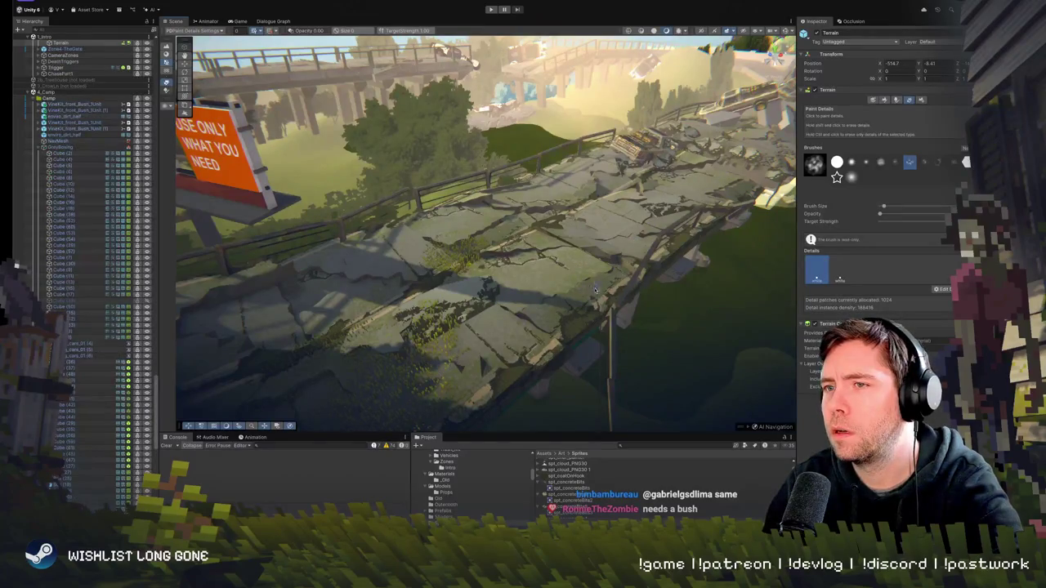
Dab grass onto the neighbouring terrain tiles around the bridge deck
{"action": "scroll", "coordinate": [595, 289], "scroll_direction": "up", "scroll_amount": 5}
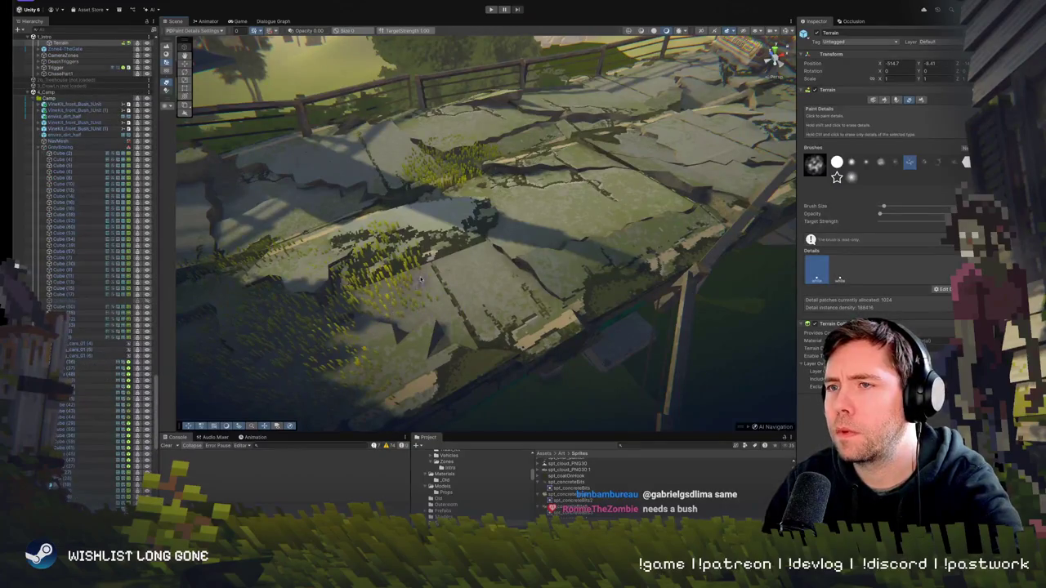
{"action": "left_click", "coordinate": [615, 258]}
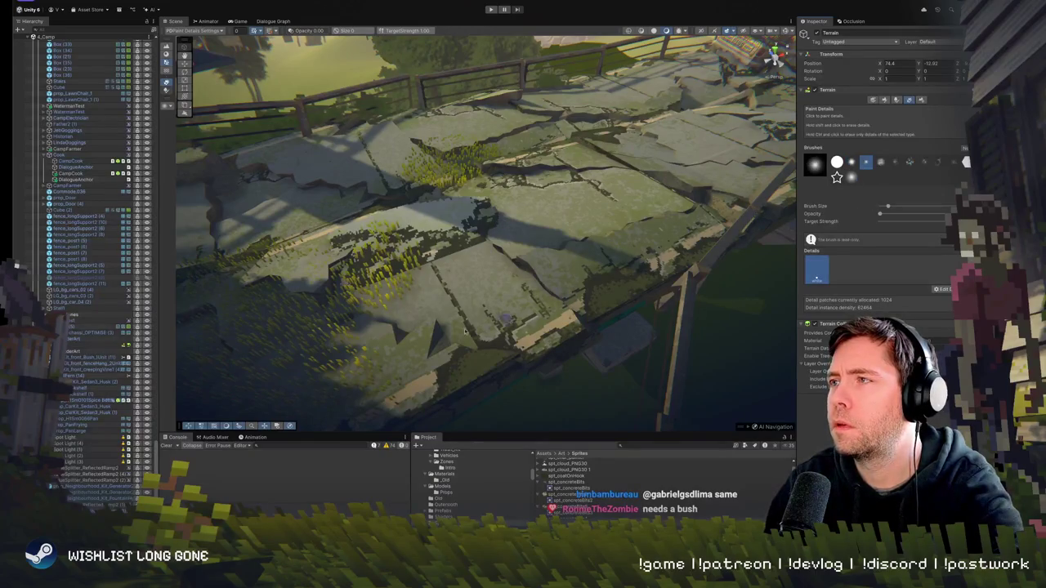
{"action": "left_click", "coordinate": [384, 334]}
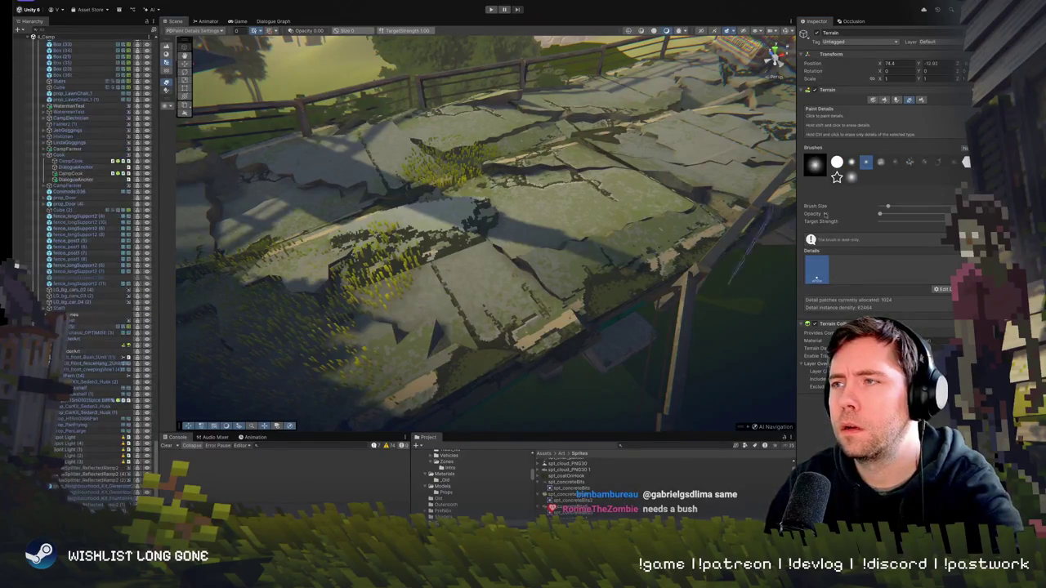
{"action": "left_click", "coordinate": [476, 273]}
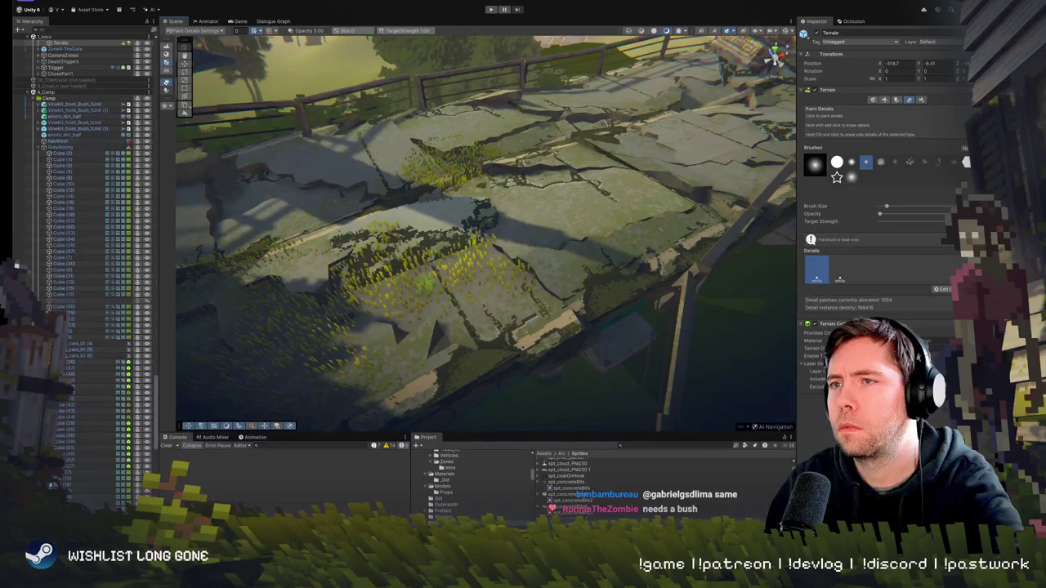
{"action": "left_click_drag", "start_coordinate": [430, 290], "coordinate": [427, 291]}
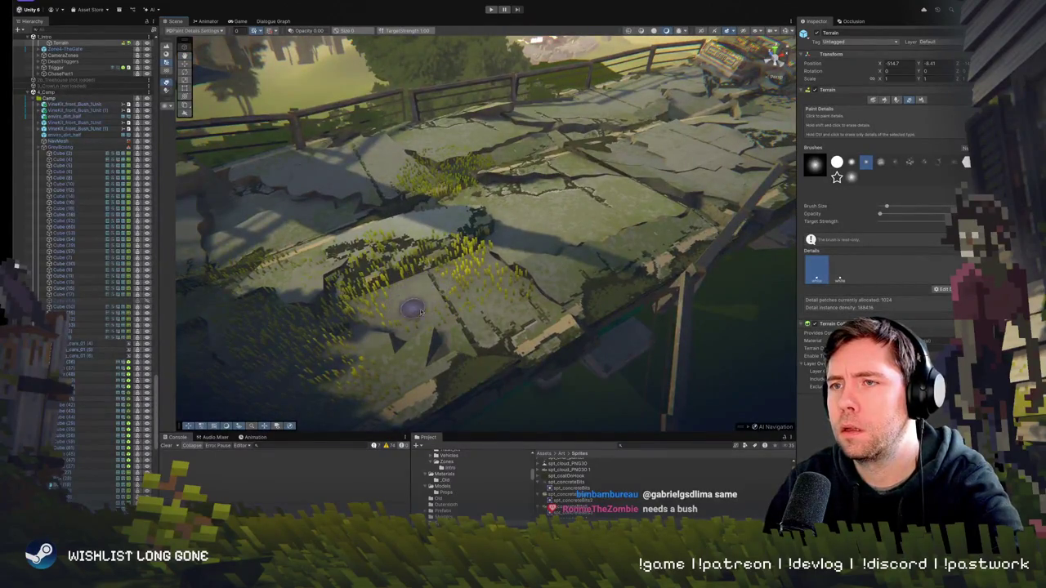
{"action": "mouse_move", "coordinate": [422, 278]}
{"action": "left_mouse_down"}
{"action": "mouse_move", "coordinate": [516, 241]}
{"action": "mouse_move", "coordinate": [669, 220]}
{"action": "left_mouse_up"}
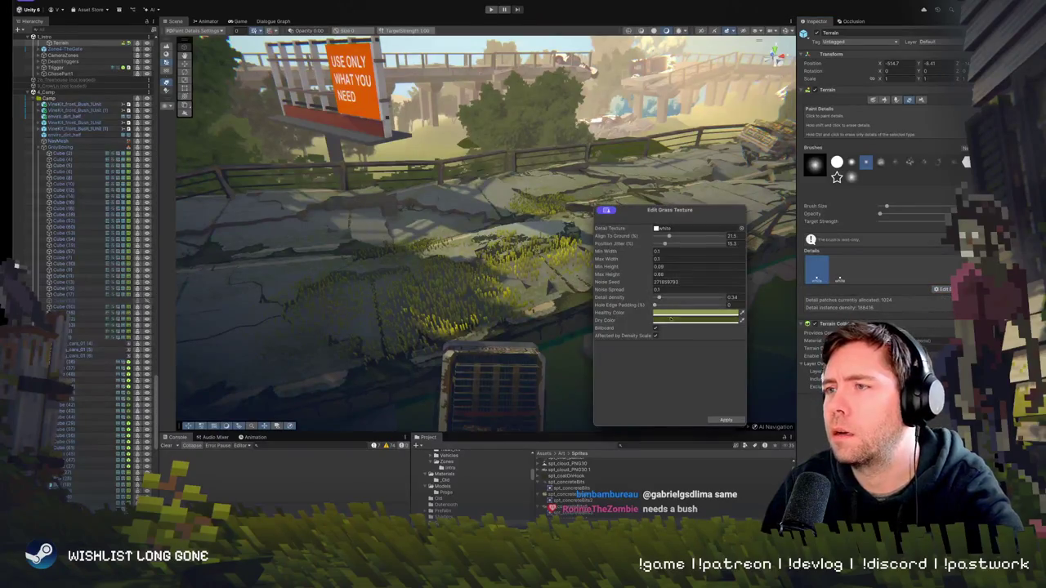
Thin the grass density to about 0.26 and apply the grass texture settings
{"action": "left_click_drag", "start_coordinate": [659, 297], "coordinate": [656, 299]}
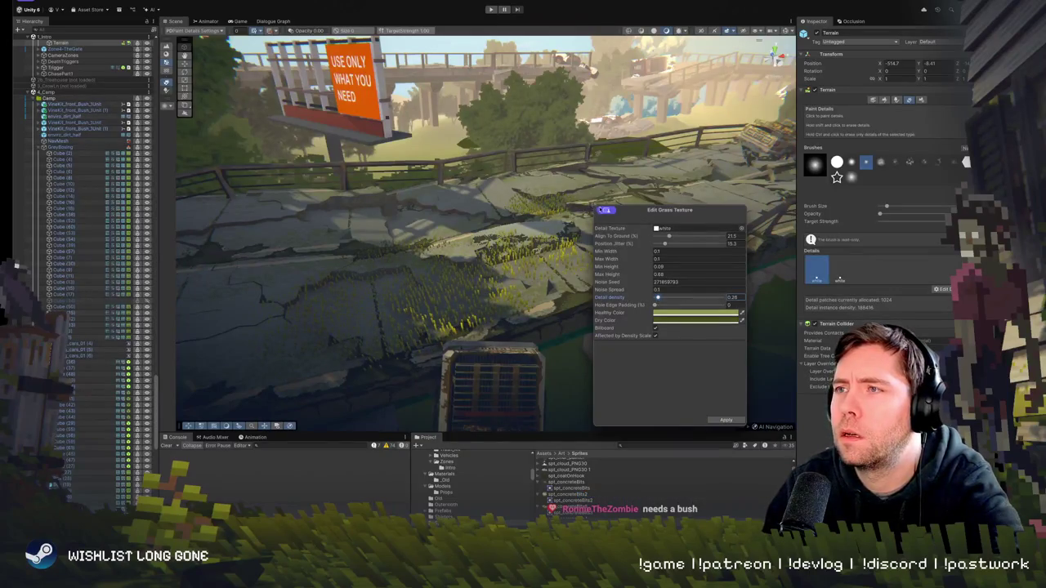
{"action": "mouse_move", "coordinate": [606, 210]}
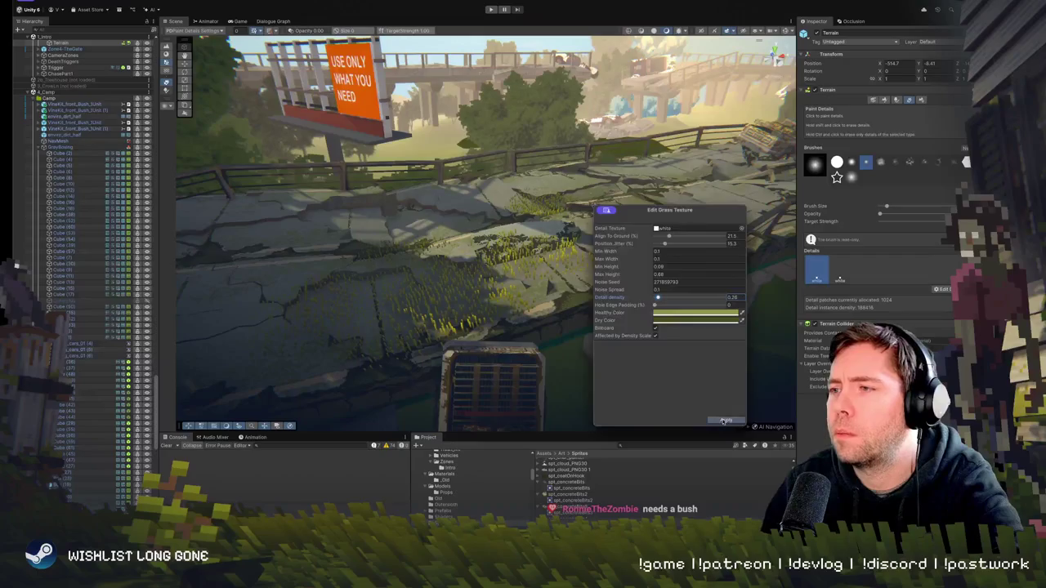
{"action": "left_click", "coordinate": [723, 420]}
Fly over the road, billboard and bridge edge to inspect the updated grass tufts
{"action": "mouse_move", "coordinate": [458, 268]}
{"action": "left_mouse_down"}
{"action": "mouse_move", "coordinate": [420, 267]}
{"action": "mouse_move", "coordinate": [426, 234]}
{"action": "mouse_move", "coordinate": [460, 279]}
{"action": "mouse_move", "coordinate": [439, 287]}
{"action": "left_mouse_up"}
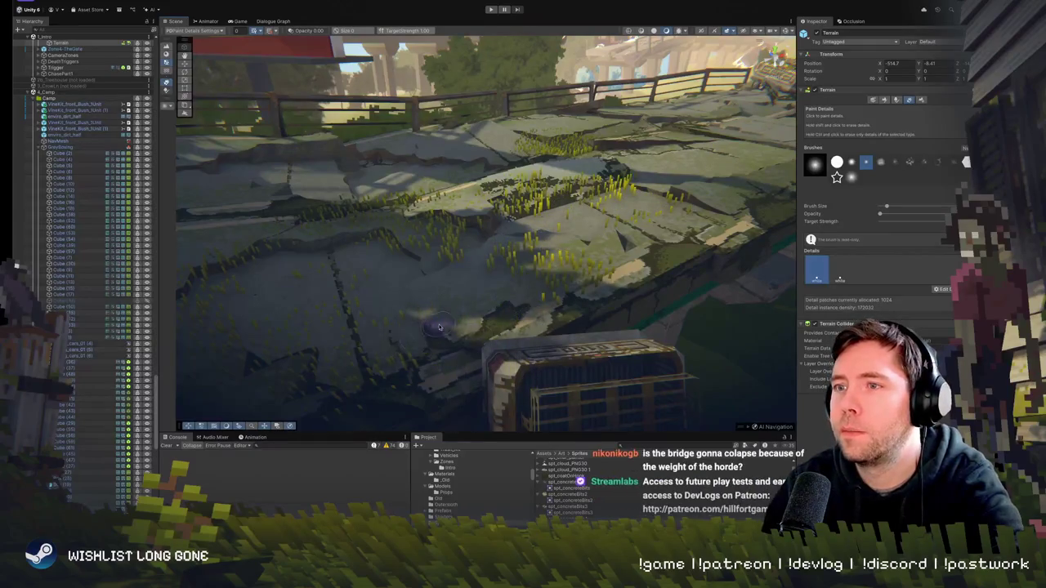
{"action": "mouse_move", "coordinate": [526, 296]}
{"action": "left_mouse_down"}
{"action": "mouse_move", "coordinate": [471, 278]}
{"action": "mouse_move", "coordinate": [529, 270]}
{"action": "mouse_move", "coordinate": [515, 271]}
{"action": "left_mouse_up"}
{"action": "scroll", "coordinate": [470, 279], "scroll_direction": "up", "scroll_amount": 3}
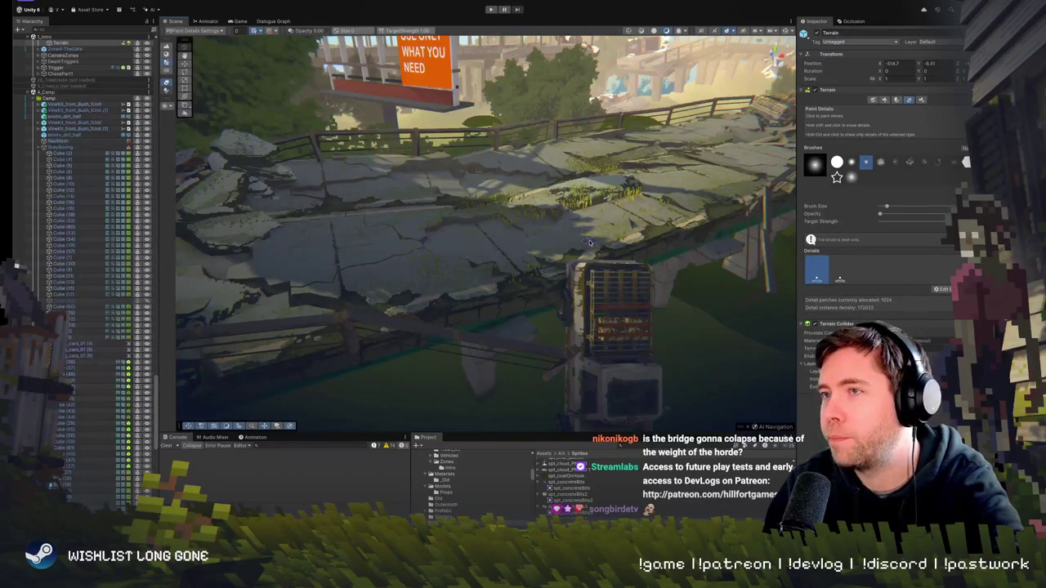
{"action": "left_click_drag", "start_coordinate": [589, 242], "coordinate": [527, 277]}
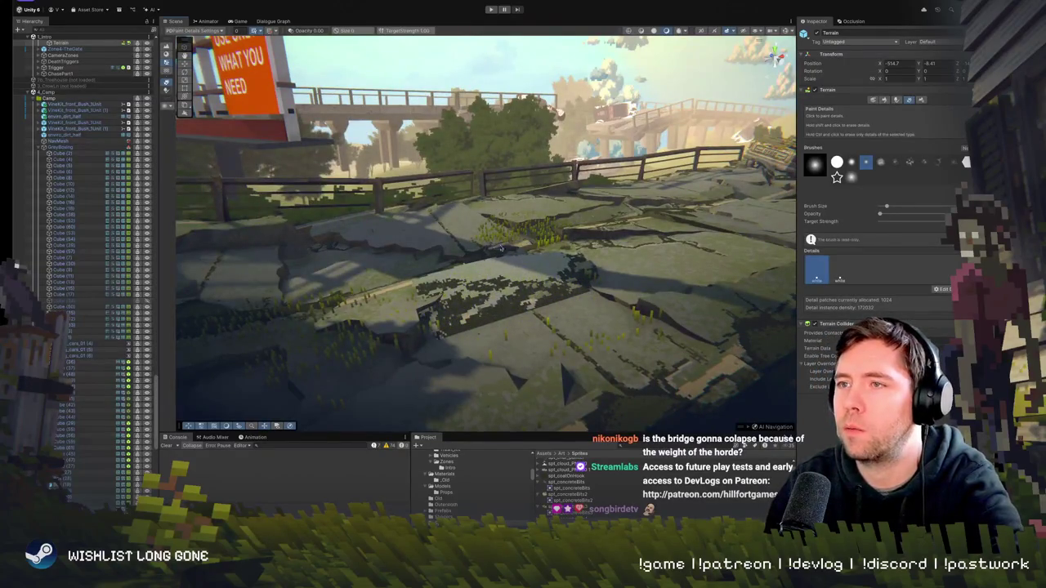
{"action": "left_click_drag", "start_coordinate": [567, 265], "coordinate": [364, 266]}
{"action": "mouse_move", "coordinate": [494, 307]}
{"action": "left_mouse_down"}
{"action": "mouse_move", "coordinate": [379, 306]}
{"action": "mouse_move", "coordinate": [516, 286]}
{"action": "left_mouse_up"}
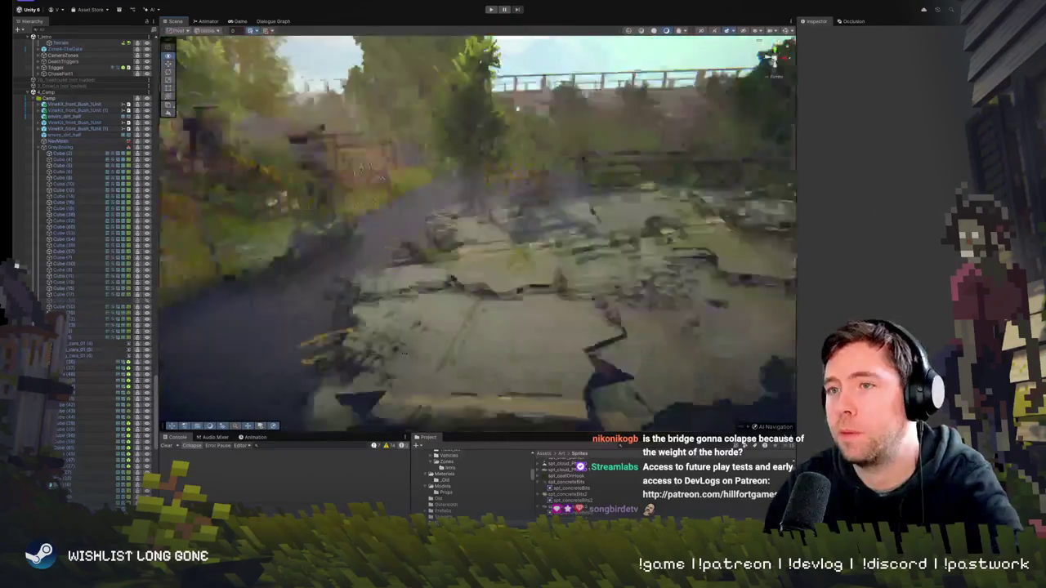
{"action": "left_click", "coordinate": [516, 286]}
{"action": "key", "text": "f"}
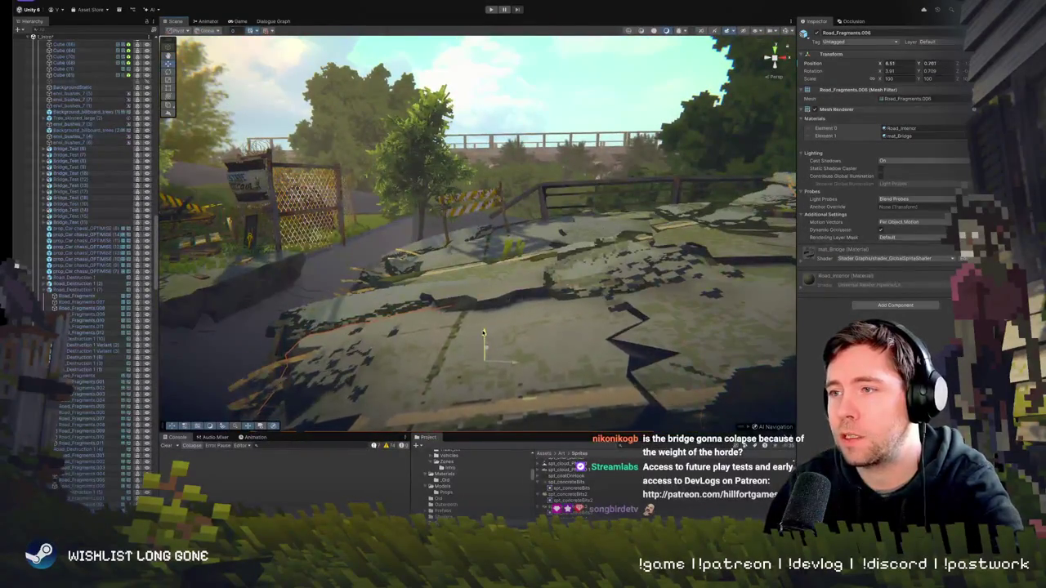
{"action": "mouse_move", "coordinate": [516, 294]}
{"action": "left_mouse_down"}
{"action": "mouse_move", "coordinate": [517, 266]}
{"action": "mouse_move", "coordinate": [578, 219]}
{"action": "left_mouse_up"}
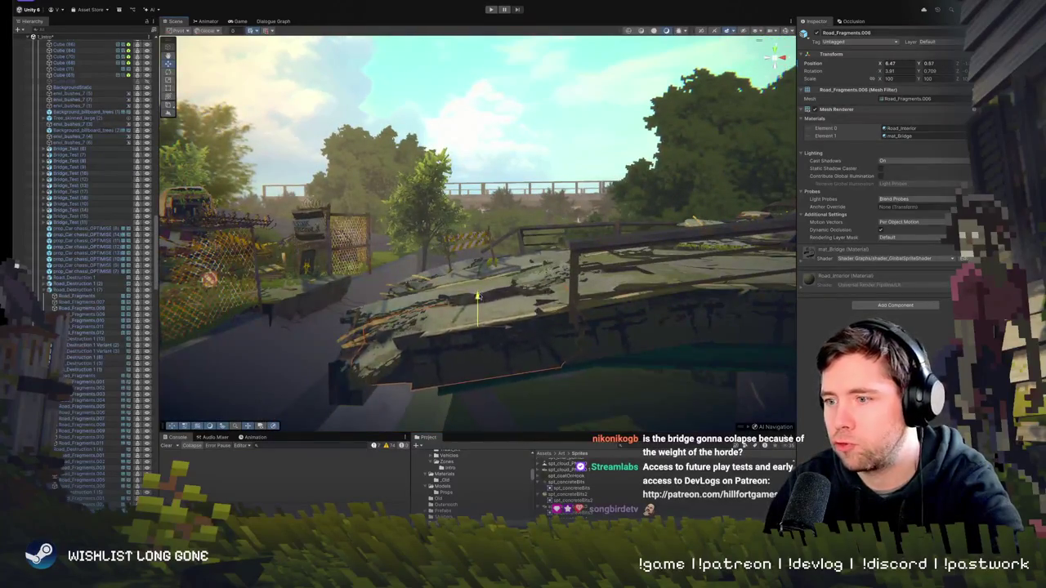
{"action": "left_click_drag", "start_coordinate": [577, 219], "coordinate": [525, 469]}
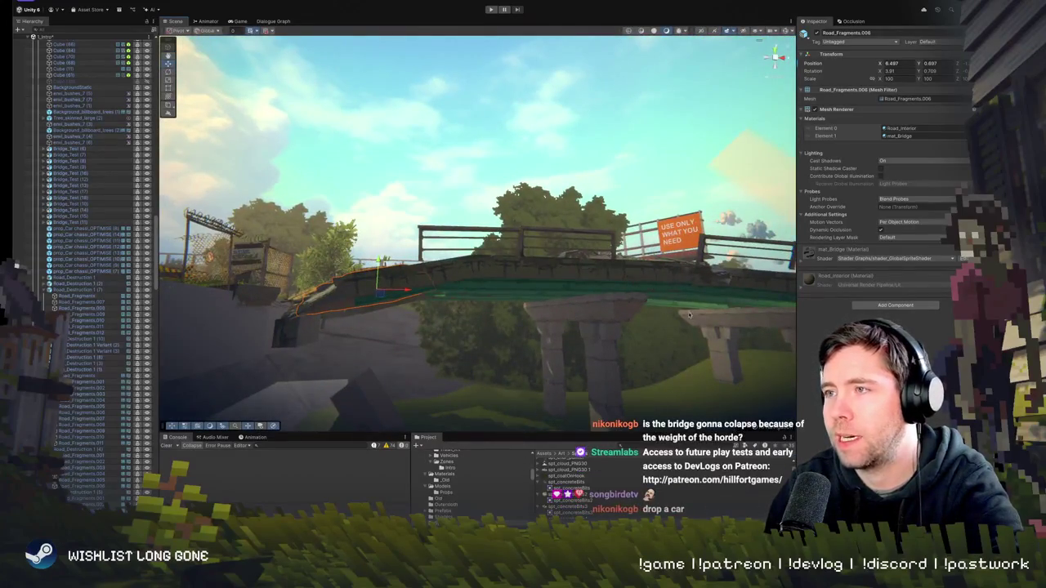
{"action": "scroll", "coordinate": [572, 360], "scroll_direction": "up", "scroll_amount": 6}
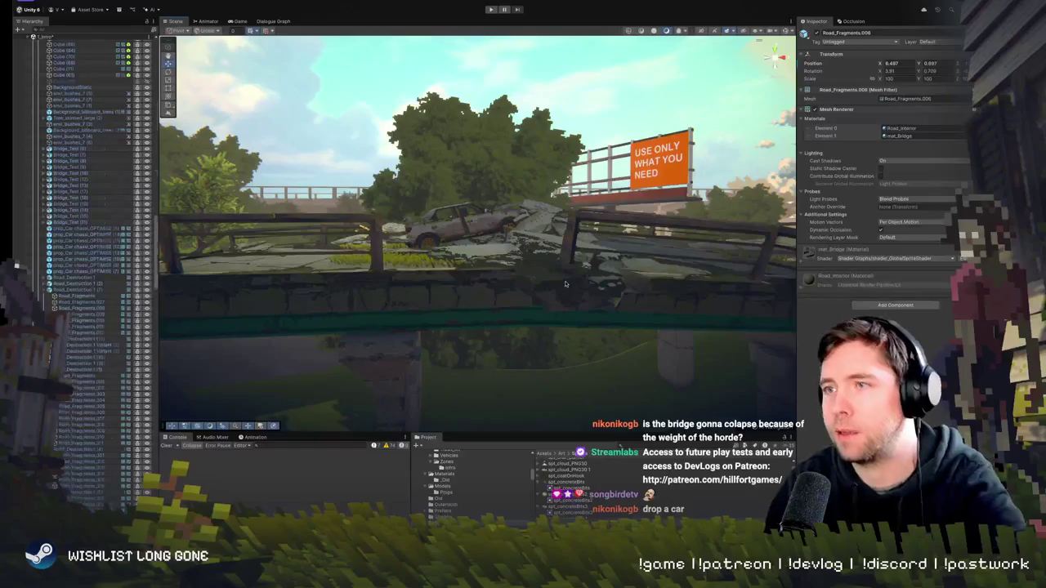
{"action": "left_click", "coordinate": [565, 284]}
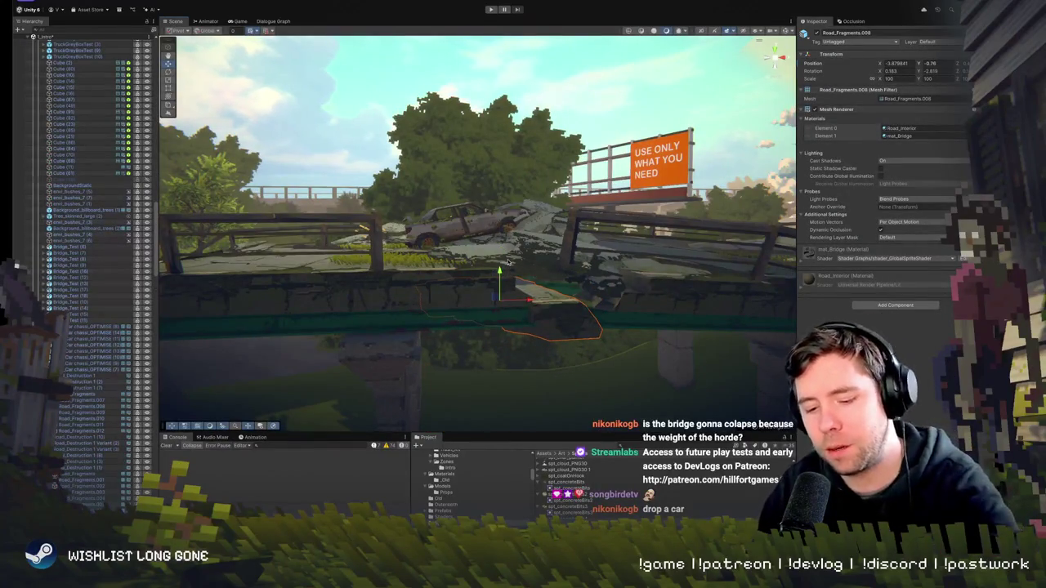
{"action": "mouse_move", "coordinate": [550, 281]}
{"action": "left_mouse_down"}
{"action": "mouse_move", "coordinate": [502, 65]}
{"action": "mouse_move", "coordinate": [747, 89]}
{"action": "left_mouse_up"}
{"action": "scroll", "coordinate": [473, 255], "scroll_direction": "up", "scroll_amount": 10}
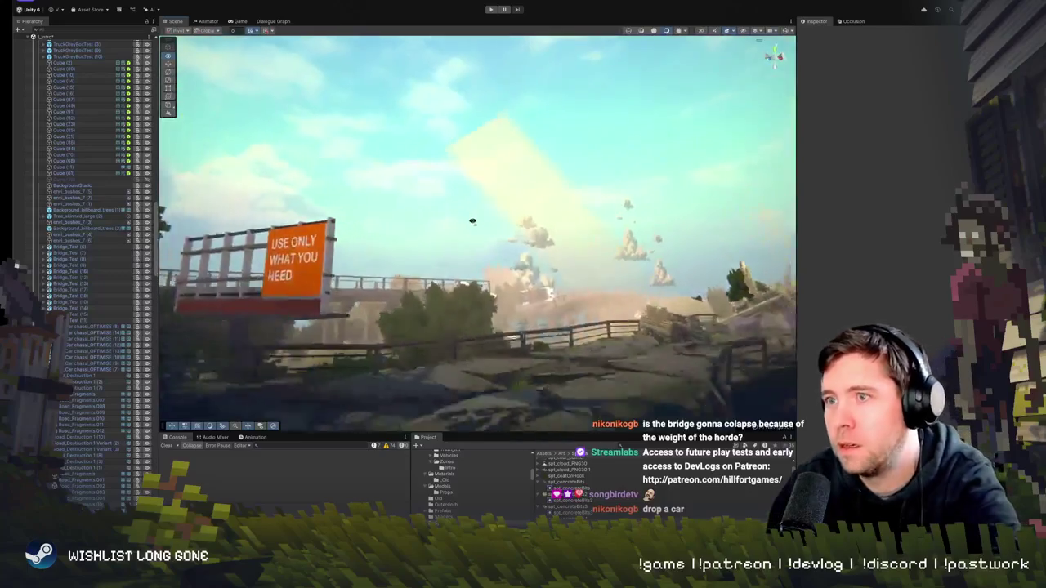
{"action": "mouse_move", "coordinate": [473, 220]}
{"action": "left_mouse_down"}
{"action": "mouse_move", "coordinate": [419, 273]}
{"action": "mouse_move", "coordinate": [432, 257]}
{"action": "mouse_move", "coordinate": [508, 266]}
{"action": "mouse_move", "coordinate": [481, 246]}
{"action": "mouse_move", "coordinate": [515, 257]}
{"action": "left_mouse_up"}
Select the Terrain and undo (Ctrl+Z) the extra grass detail, leaving a single grass entry
{"action": "left_click", "coordinate": [515, 257]}
{"action": "scroll", "coordinate": [111, 405], "scroll_direction": "up", "scroll_amount": 15}
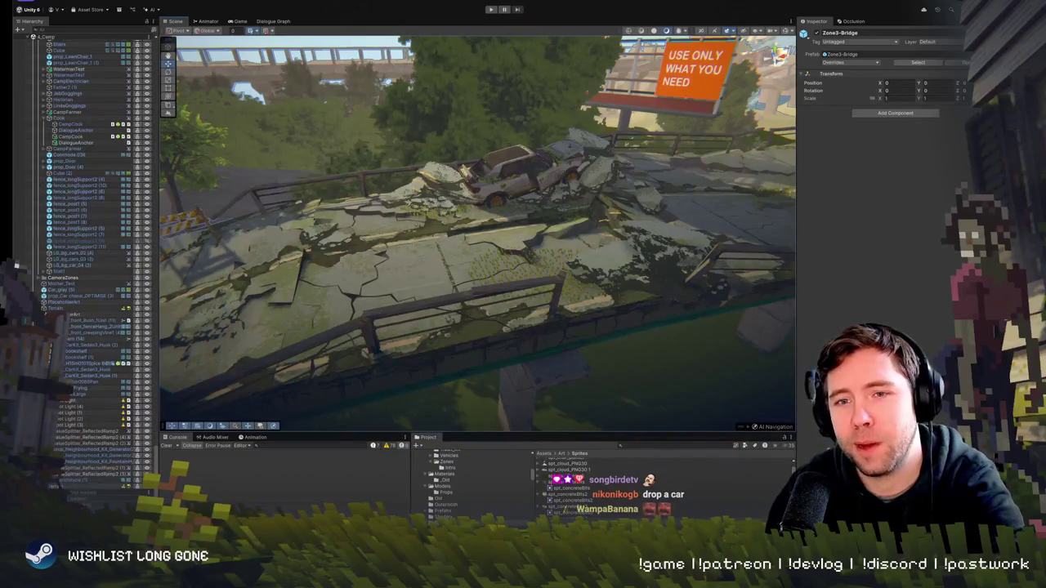
{"action": "left_click", "coordinate": [381, 311]}
{"action": "left_click_drag", "start_coordinate": [413, 290], "coordinate": [504, 262]}
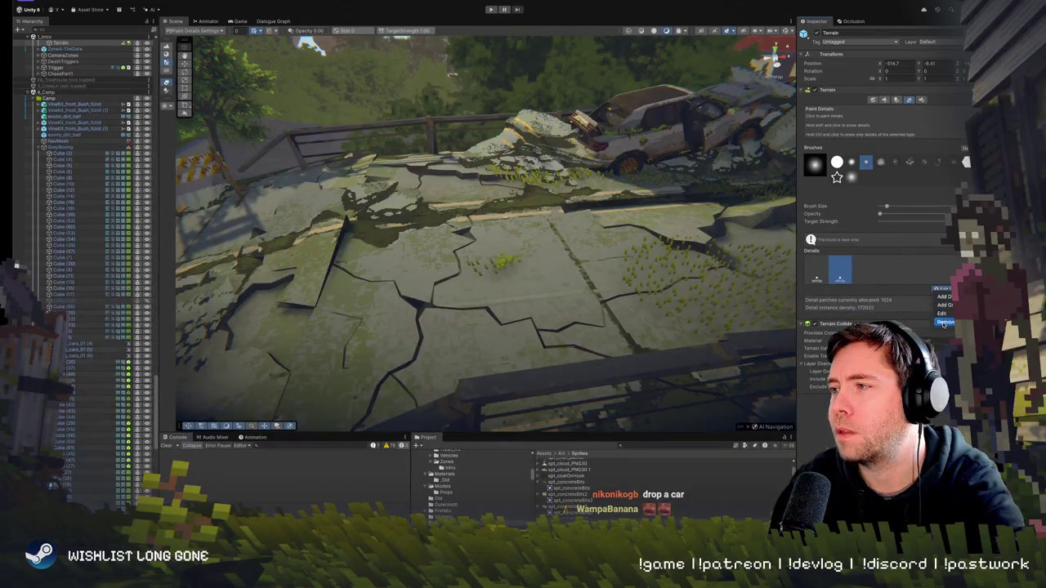
{"action": "key", "text": "ctrl+z"}
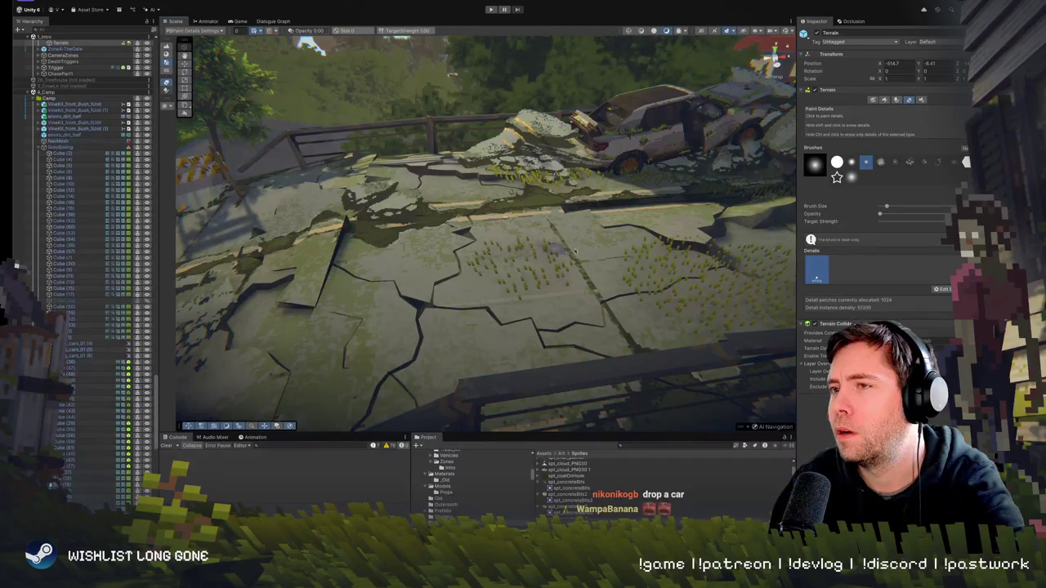
{"action": "mouse_move", "coordinate": [617, 247]}
{"action": "left_mouse_down"}
{"action": "mouse_move", "coordinate": [627, 239]}
{"action": "mouse_move", "coordinate": [614, 272]}
{"action": "mouse_move", "coordinate": [511, 243]}
{"action": "left_mouse_up"}
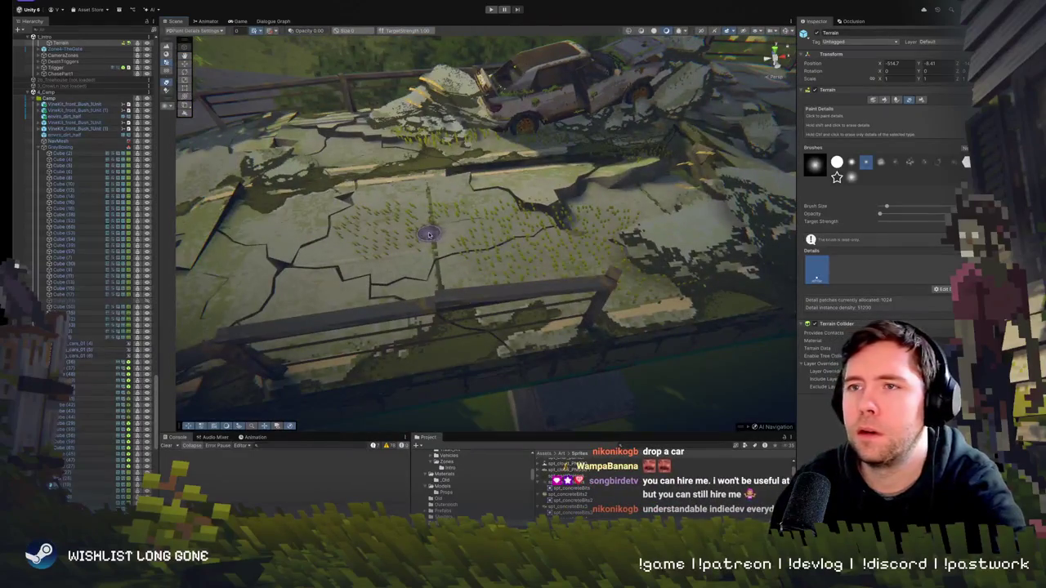
Brush grass tufts along the road crack by the fence beneath the billboard
{"action": "left_click_drag", "start_coordinate": [429, 235], "coordinate": [488, 239]}
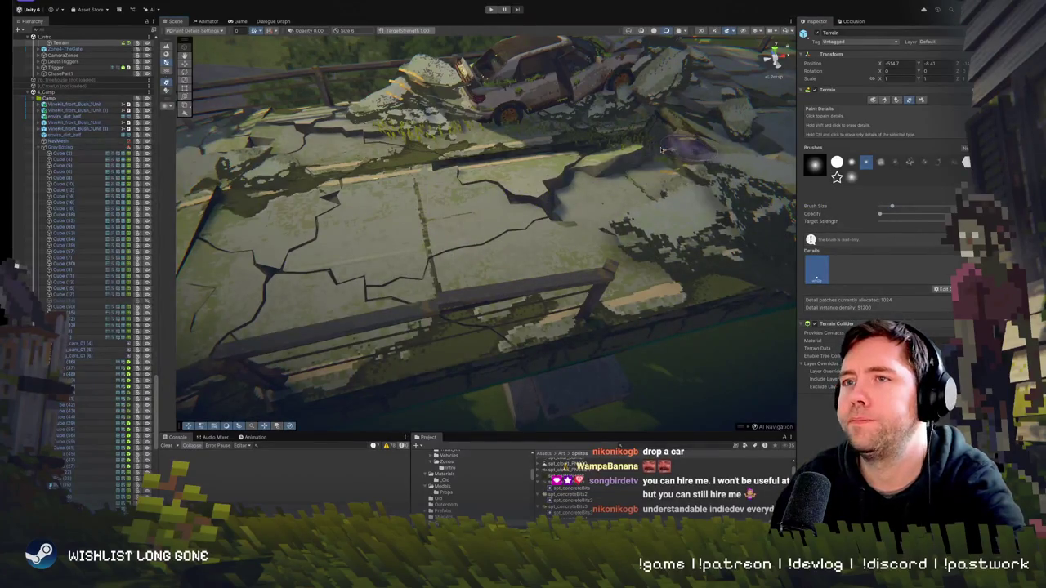
{"action": "left_click_drag", "start_coordinate": [596, 178], "coordinate": [587, 220]}
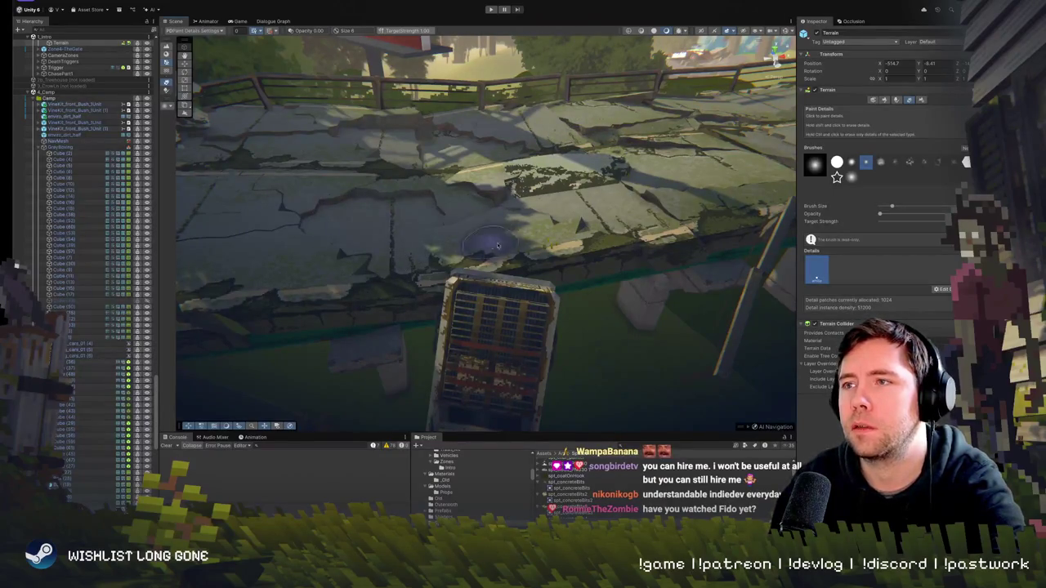
{"action": "mouse_move", "coordinate": [511, 130]}
{"action": "left_mouse_down"}
{"action": "mouse_move", "coordinate": [481, 149]}
{"action": "mouse_move", "coordinate": [666, 380]}
{"action": "mouse_move", "coordinate": [704, 315]}
{"action": "mouse_move", "coordinate": [546, 307]}
{"action": "mouse_move", "coordinate": [567, 323]}
{"action": "left_mouse_up"}
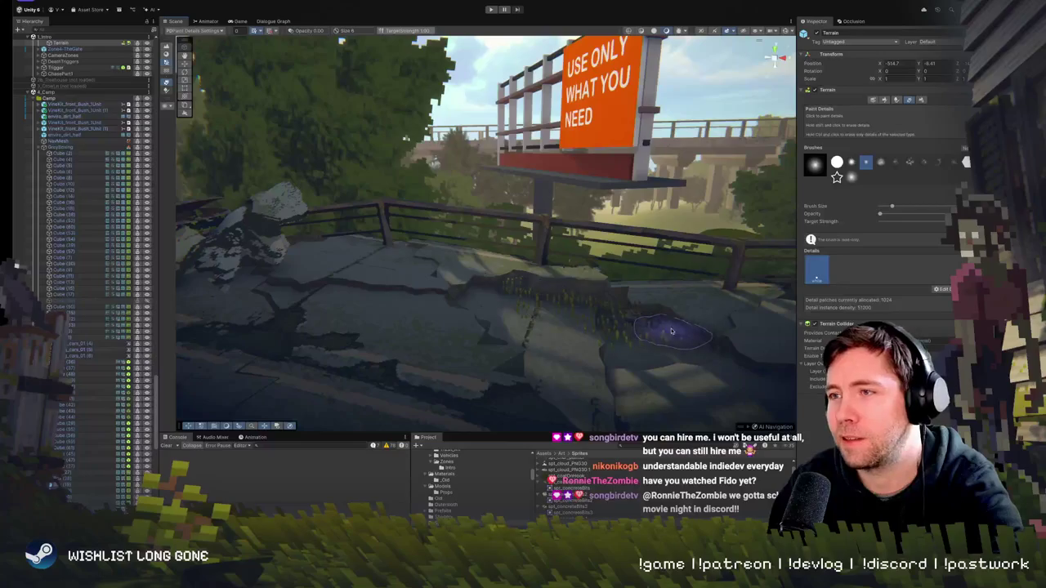
{"action": "left_click_drag", "start_coordinate": [663, 335], "coordinate": [513, 304]}
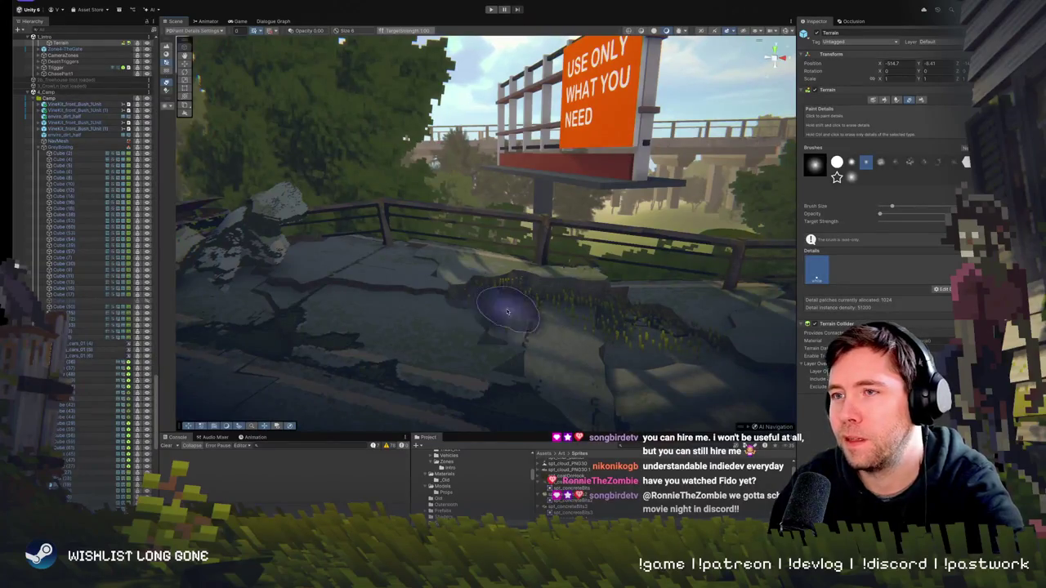
{"action": "scroll", "coordinate": [612, 345], "scroll_direction": "up", "scroll_amount": 5}
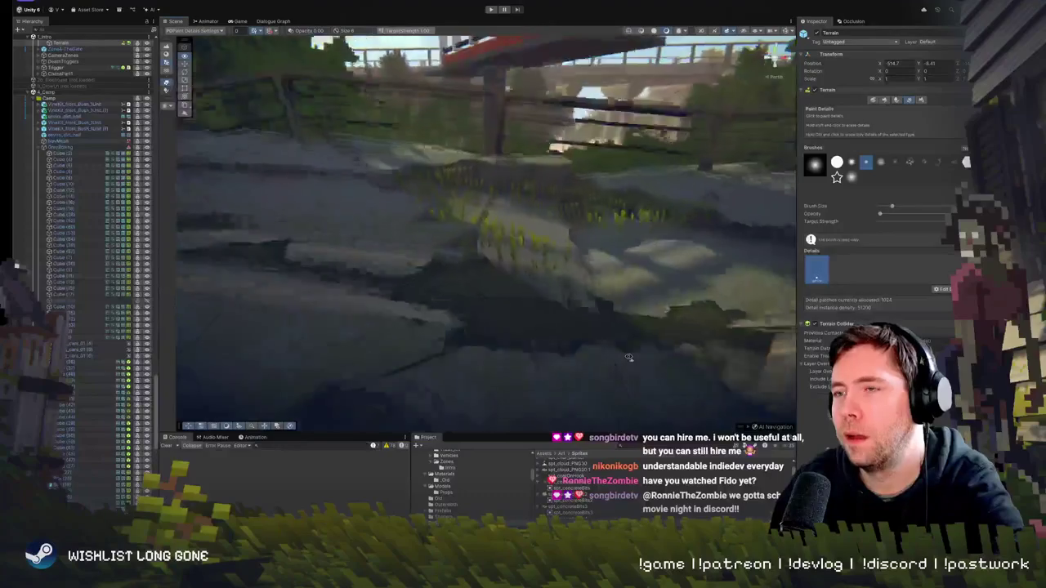
{"action": "scroll", "coordinate": [628, 357], "scroll_direction": "down", "scroll_amount": 5}
{"action": "scroll", "coordinate": [499, 295], "scroll_direction": "up", "scroll_amount": 5}
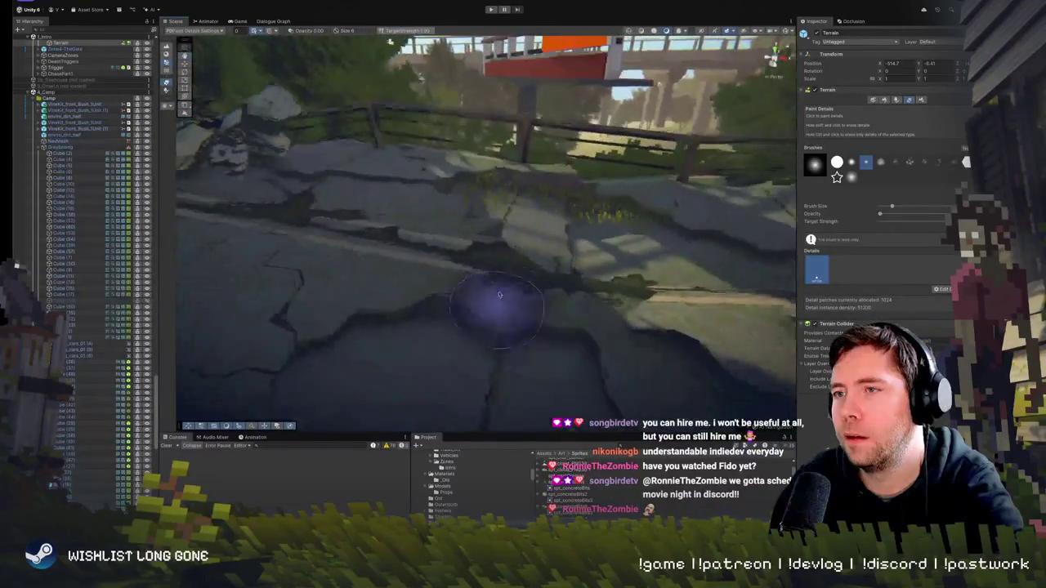
{"action": "scroll", "coordinate": [500, 294], "scroll_direction": "down", "scroll_amount": 2}
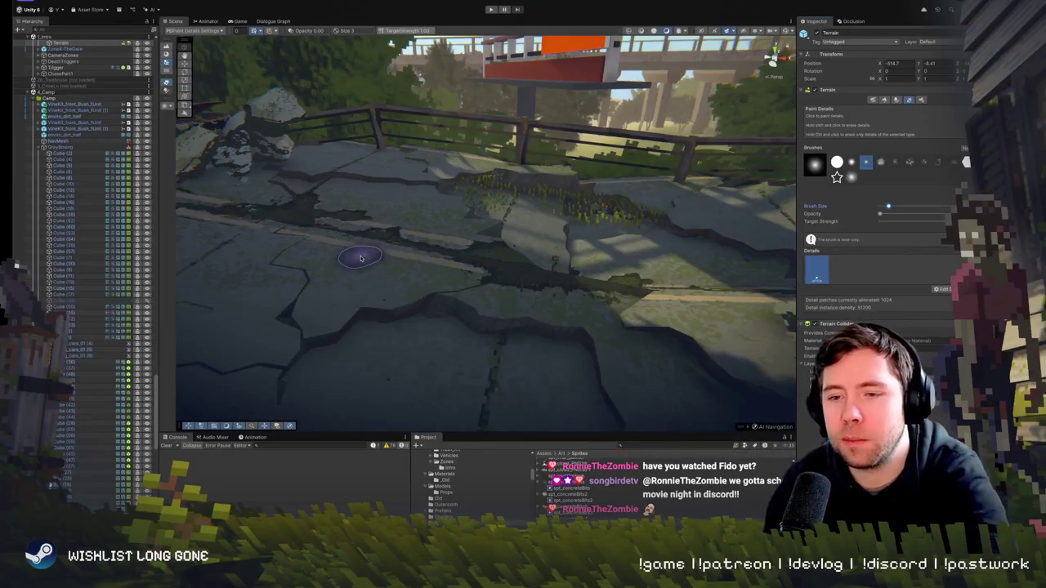
{"action": "scroll", "coordinate": [413, 155], "scroll_direction": "up", "scroll_amount": 3}
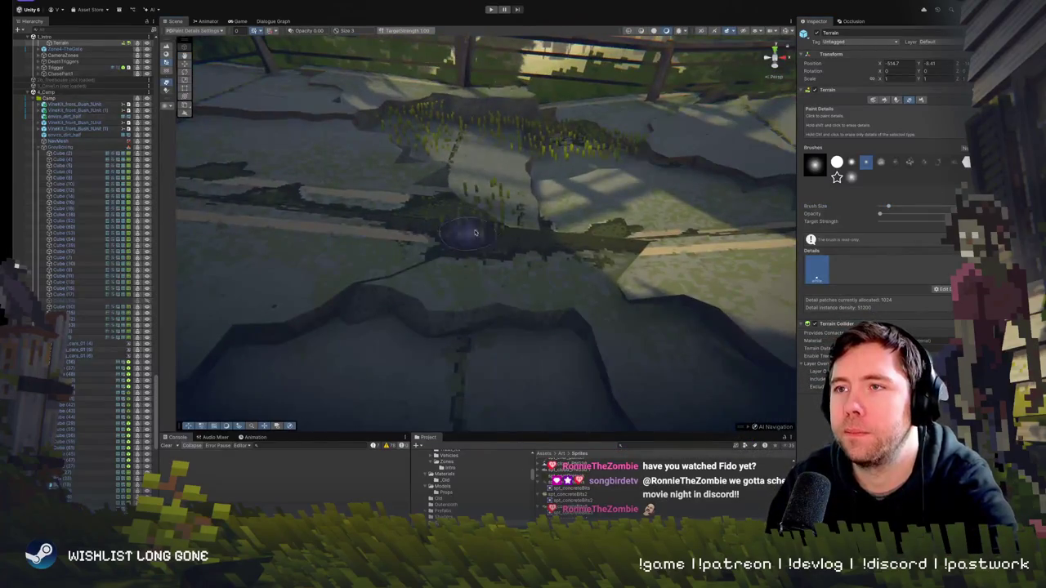
{"action": "scroll", "coordinate": [270, 199], "scroll_direction": "up", "scroll_amount": 5}
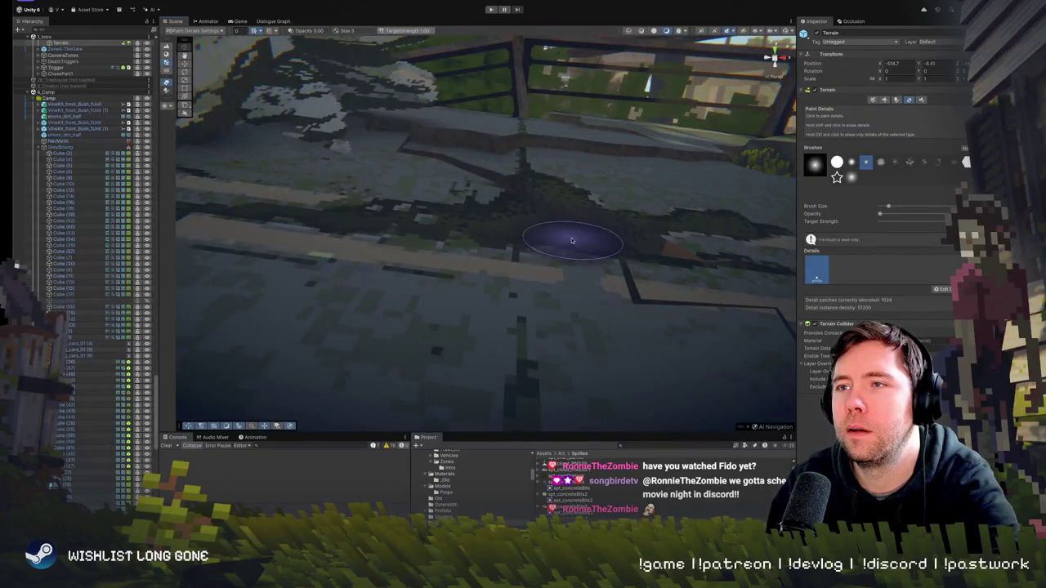
{"action": "scroll", "coordinate": [560, 240], "scroll_direction": "down", "scroll_amount": 5}
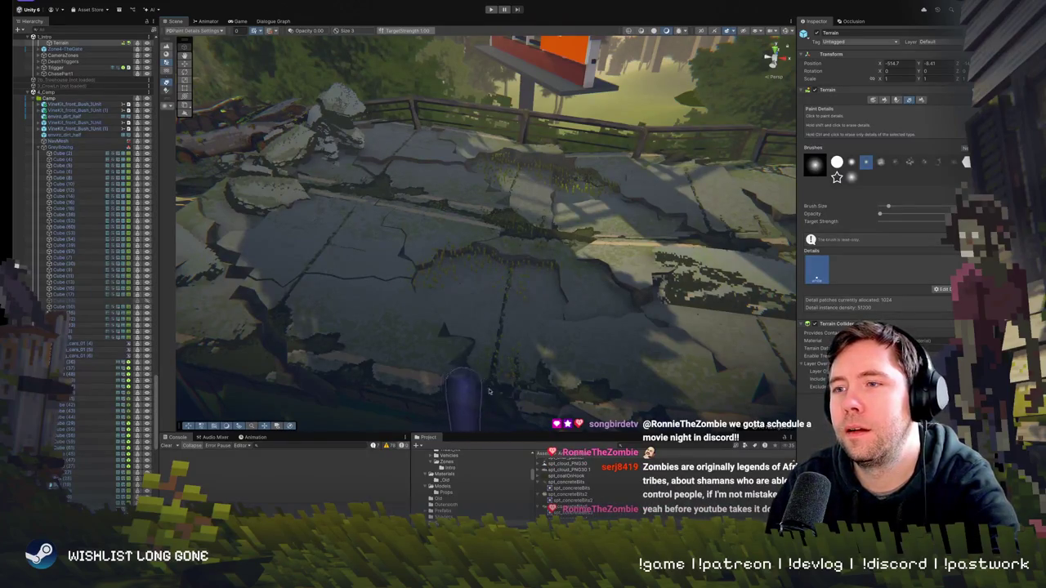
Paint grass along a road crack below the billboard
{"action": "mouse_move", "coordinate": [605, 387]}
{"action": "left_mouse_down"}
{"action": "mouse_move", "coordinate": [583, 249]}
{"action": "mouse_move", "coordinate": [567, 262]}
{"action": "mouse_move", "coordinate": [576, 287]}
{"action": "left_mouse_up"}
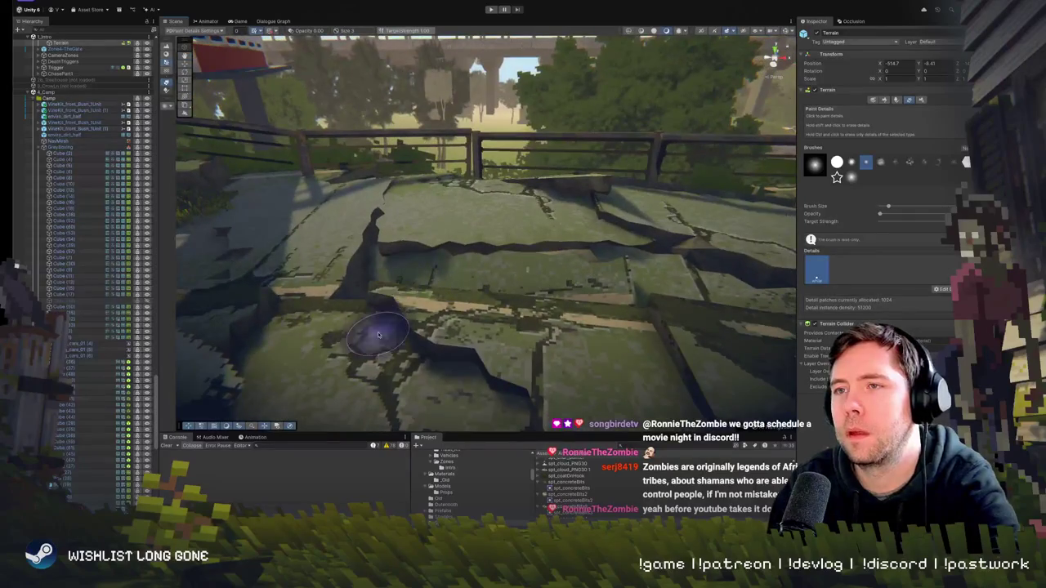
{"action": "mouse_move", "coordinate": [392, 357]}
{"action": "left_mouse_down"}
{"action": "mouse_move", "coordinate": [367, 331]}
{"action": "mouse_move", "coordinate": [378, 306]}
{"action": "left_mouse_up"}
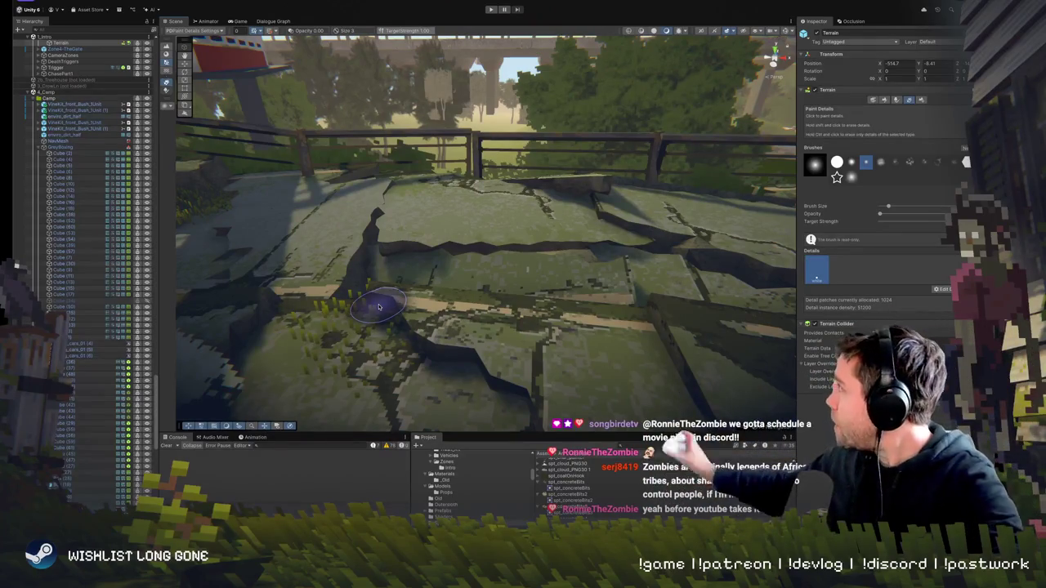
{"action": "left_click_drag", "start_coordinate": [534, 305], "coordinate": [419, 292]}
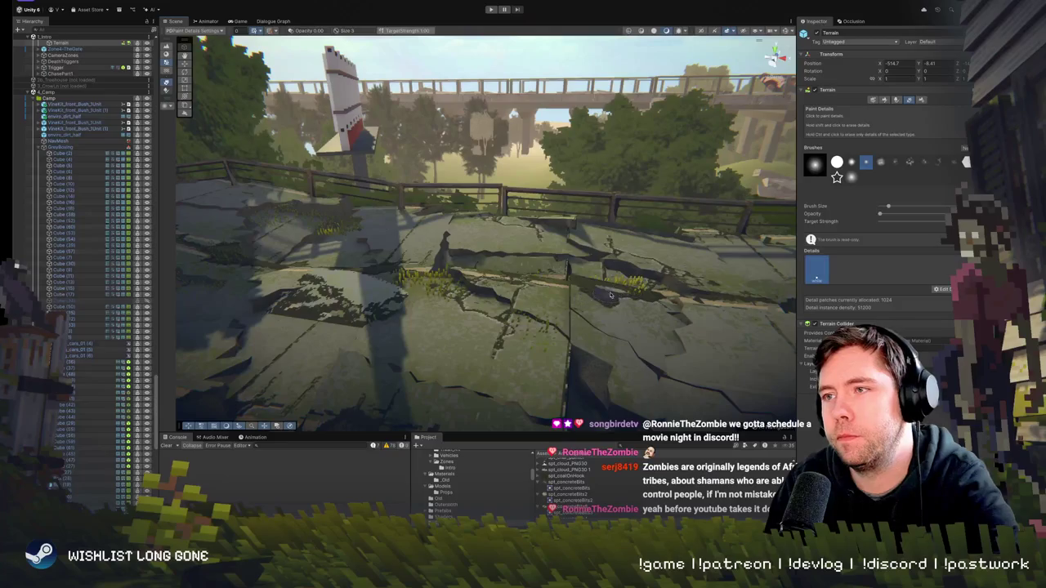
{"action": "mouse_move", "coordinate": [648, 299]}
{"action": "left_mouse_down"}
{"action": "mouse_move", "coordinate": [394, 301]}
{"action": "mouse_move", "coordinate": [462, 269]}
{"action": "left_mouse_up"}
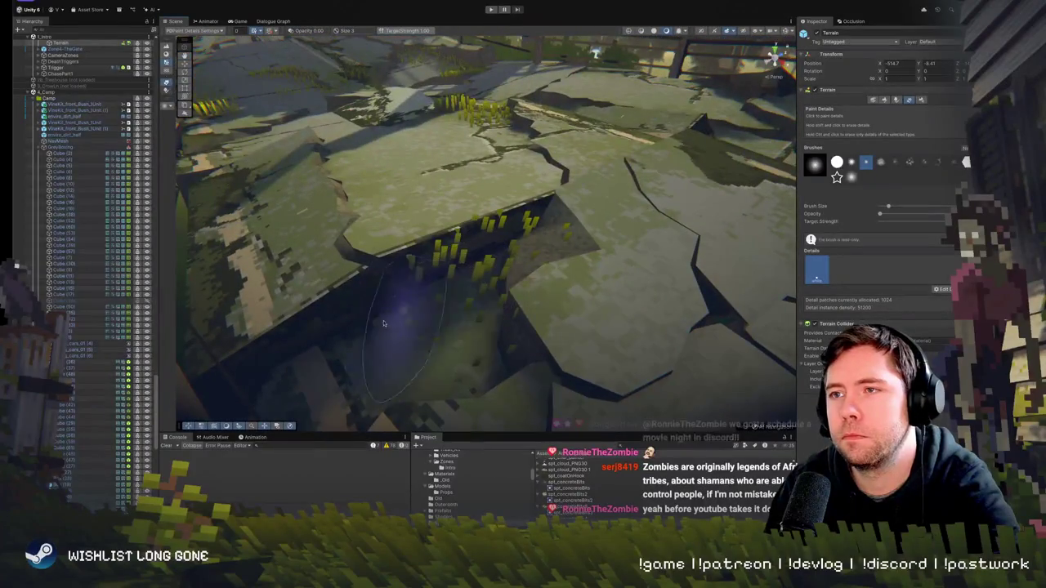
{"action": "mouse_move", "coordinate": [392, 326]}
{"action": "left_mouse_down"}
{"action": "mouse_move", "coordinate": [485, 251]}
{"action": "mouse_move", "coordinate": [580, 290]}
{"action": "mouse_move", "coordinate": [579, 231]}
{"action": "mouse_move", "coordinate": [498, 272]}
{"action": "left_mouse_up"}
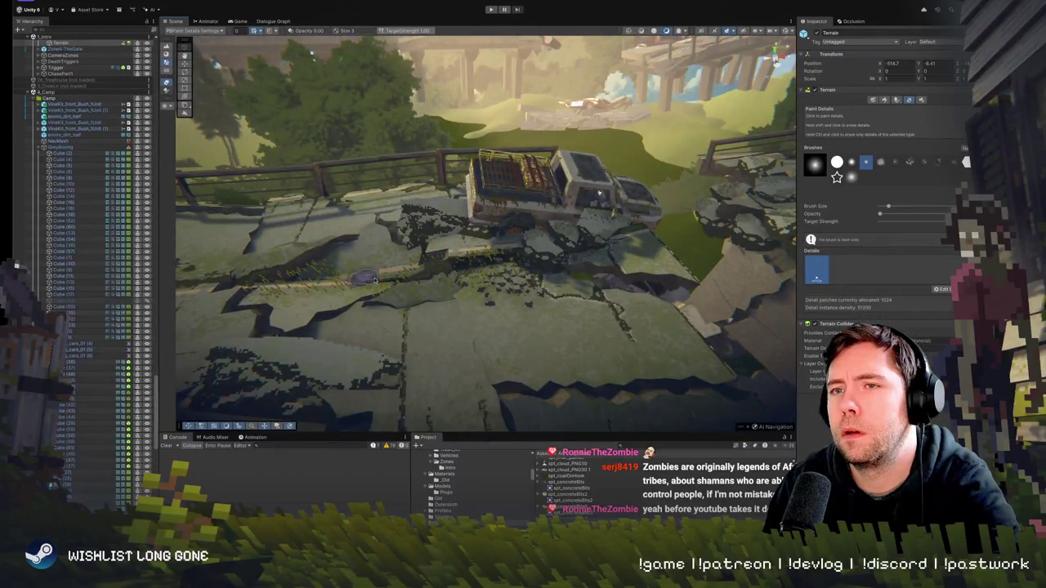
Shift-drag to erase grass tufts from the central slabs near the wrecked truck
{"action": "left_click_drag", "start_coordinate": [363, 277], "coordinate": [578, 246]}
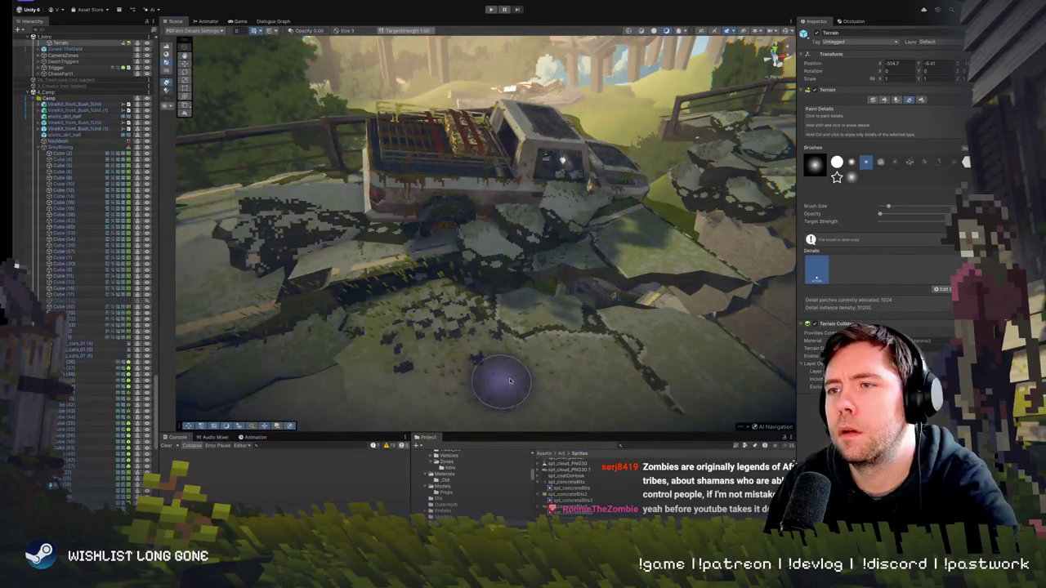
{"action": "mouse_move", "coordinate": [509, 381]}
{"action": "left_mouse_down"}
{"action": "mouse_move", "coordinate": [474, 315]}
{"action": "mouse_move", "coordinate": [359, 298]}
{"action": "mouse_move", "coordinate": [290, 255]}
{"action": "mouse_move", "coordinate": [363, 290]}
{"action": "mouse_move", "coordinate": [339, 275]}
{"action": "left_mouse_up"}
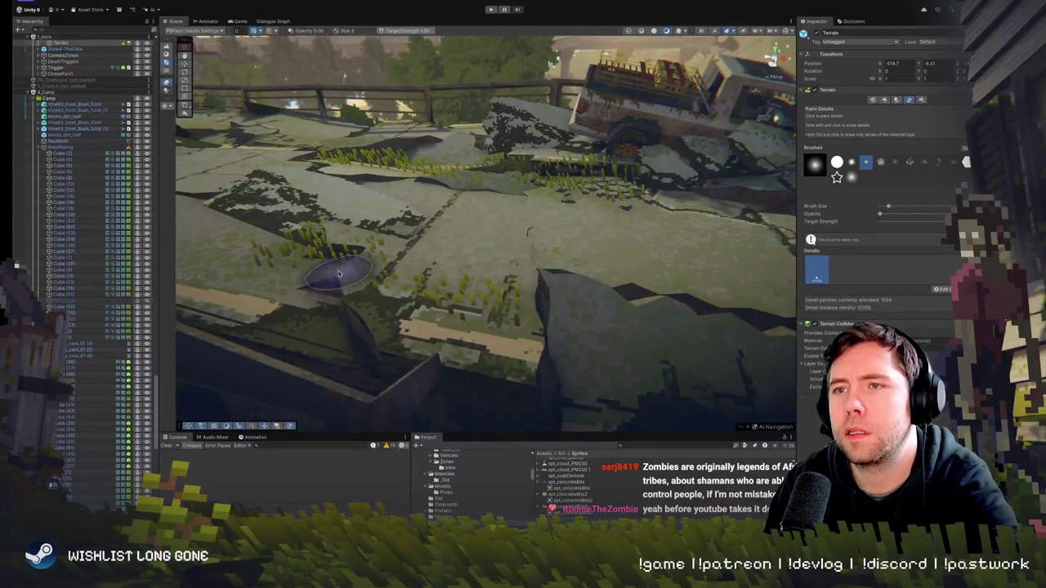
{"action": "left_click_drag", "start_coordinate": [443, 327], "coordinate": [479, 285]}
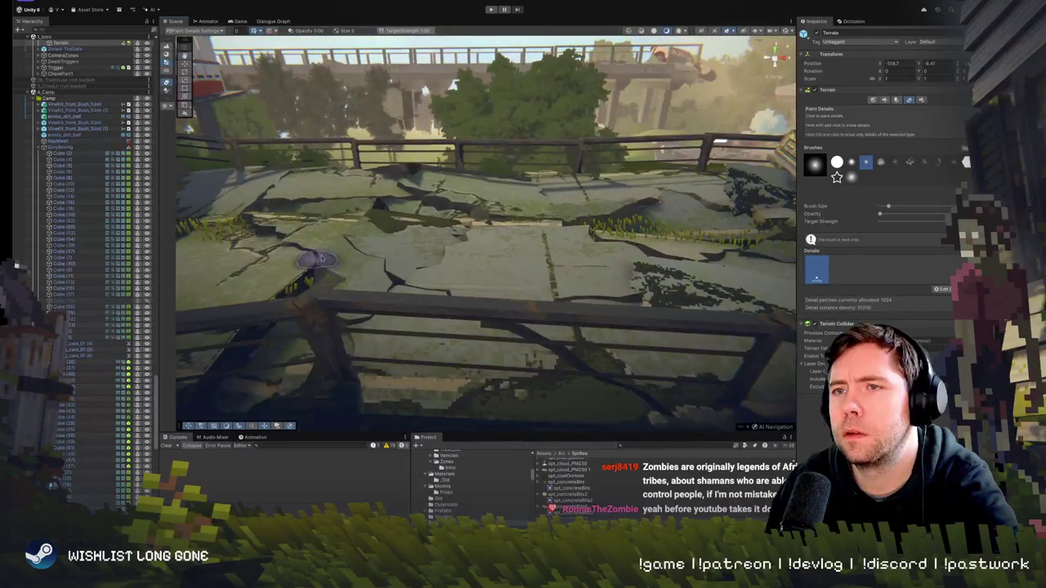
{"action": "mouse_move", "coordinate": [322, 258]}
{"action": "left_mouse_down"}
{"action": "mouse_move", "coordinate": [488, 342]}
{"action": "mouse_move", "coordinate": [473, 148]}
{"action": "left_mouse_up"}
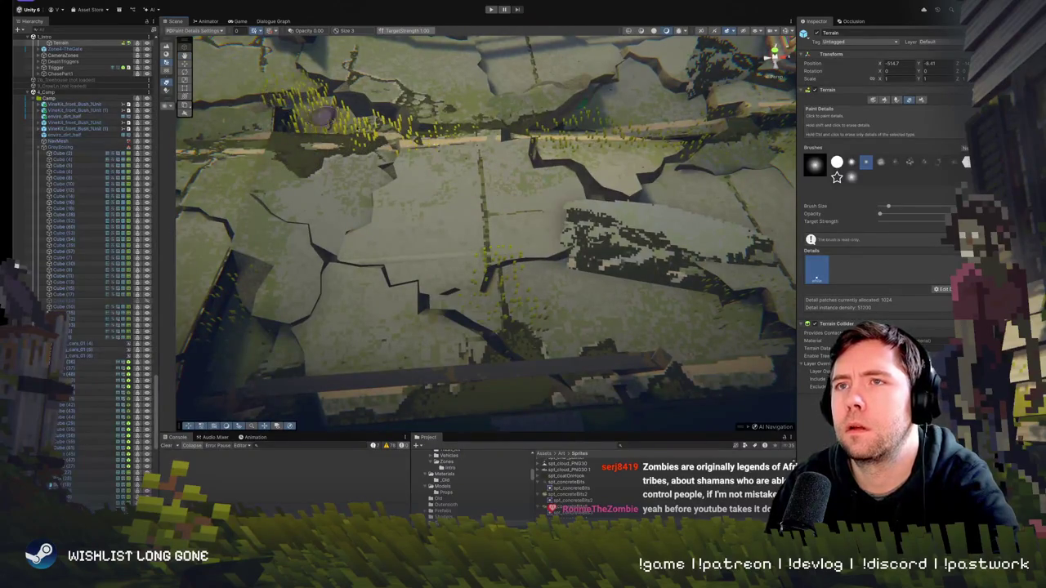
{"action": "mouse_move", "coordinate": [313, 77]}
{"action": "left_mouse_down"}
{"action": "mouse_move", "coordinate": [452, 263]}
{"action": "mouse_move", "coordinate": [387, 80]}
{"action": "left_mouse_up"}
{"action": "left_click_drag", "start_coordinate": [544, 139], "coordinate": [505, 190]}
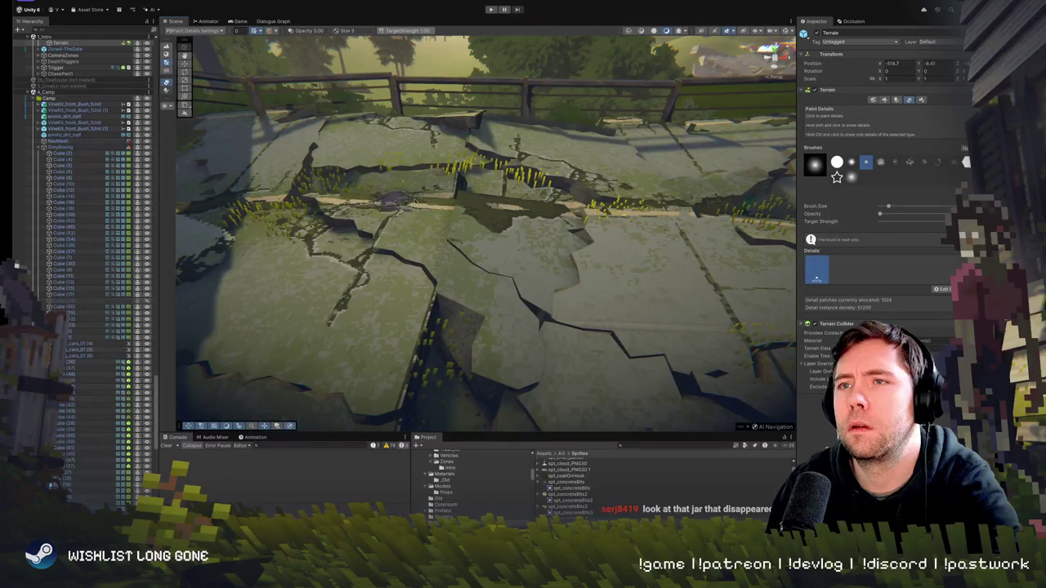
Paint new grass tufts along a crack in the cracked concrete
{"action": "left_click_drag", "start_coordinate": [402, 219], "coordinate": [464, 227]}
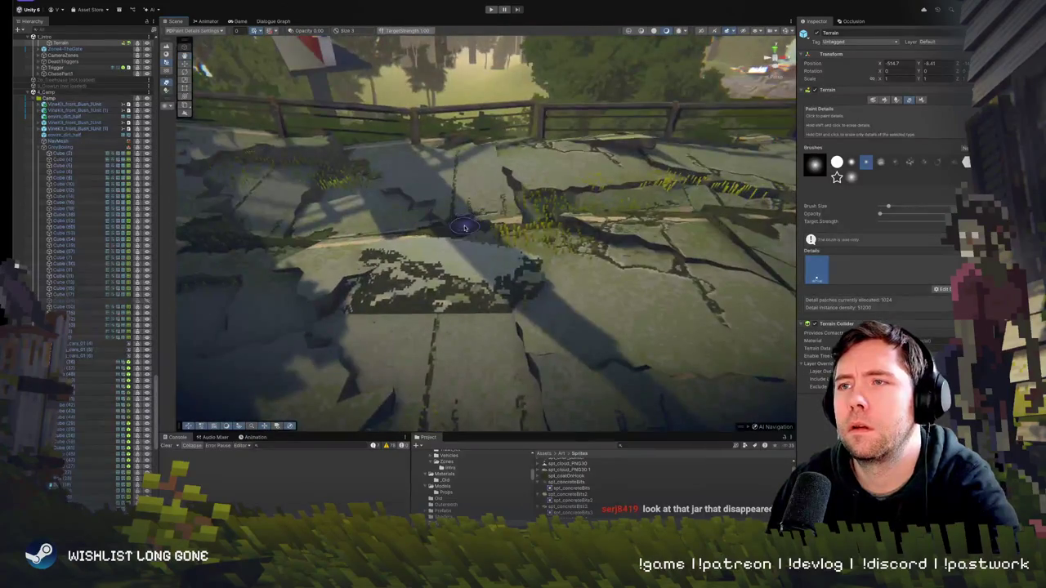
{"action": "left_click_drag", "start_coordinate": [397, 321], "coordinate": [518, 324]}
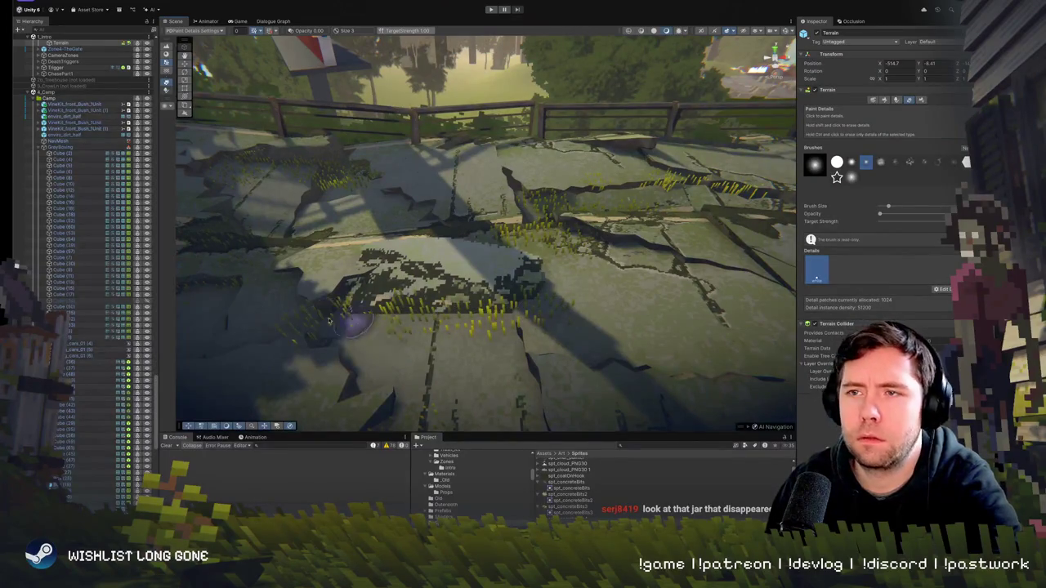
{"action": "left_click_drag", "start_coordinate": [329, 321], "coordinate": [430, 278]}
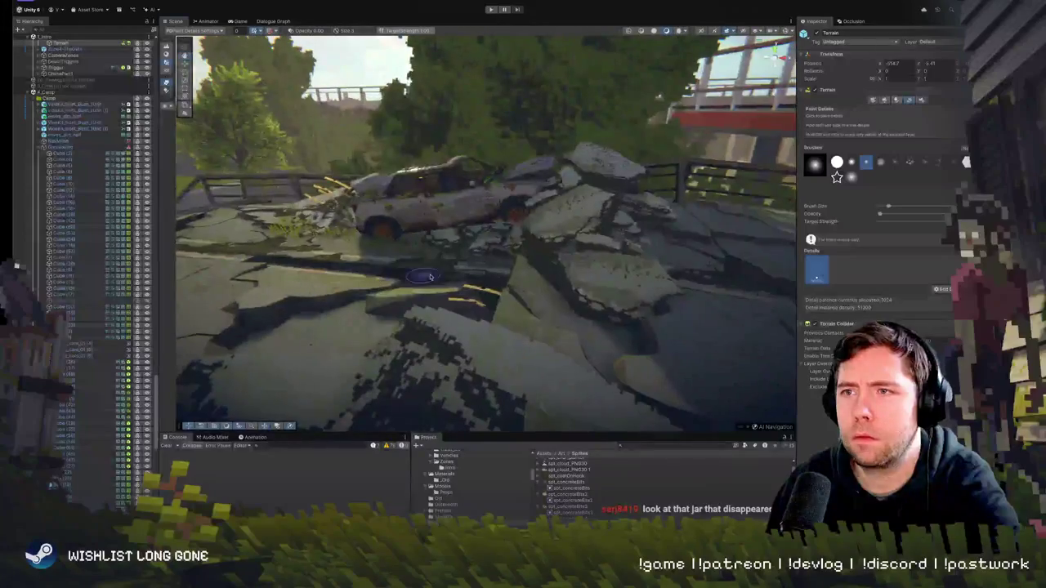
{"action": "mouse_move", "coordinate": [359, 282]}
{"action": "left_mouse_down"}
{"action": "mouse_move", "coordinate": [482, 345]}
{"action": "mouse_move", "coordinate": [498, 367]}
{"action": "left_mouse_up"}
{"action": "mouse_move", "coordinate": [596, 273]}
{"action": "left_mouse_down"}
{"action": "mouse_move", "coordinate": [616, 220]}
{"action": "mouse_move", "coordinate": [417, 359]}
{"action": "left_mouse_up"}
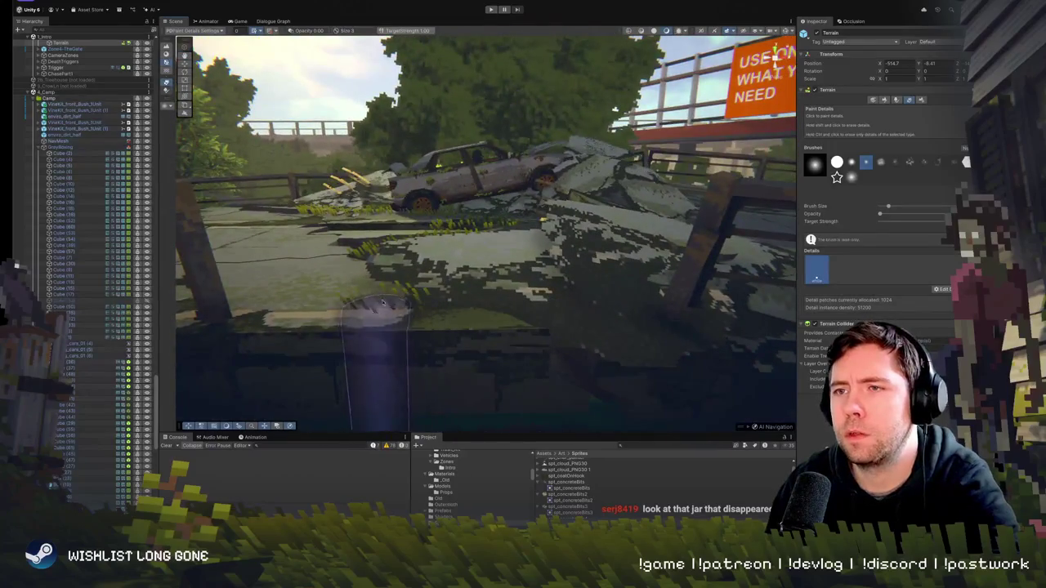
Orbit around the wrecked car, trees and bridge to face the orange billboard
{"action": "mouse_move", "coordinate": [416, 283]}
{"action": "left_mouse_down"}
{"action": "mouse_move", "coordinate": [387, 245]}
{"action": "mouse_move", "coordinate": [380, 268]}
{"action": "mouse_move", "coordinate": [325, 277]}
{"action": "left_mouse_up"}
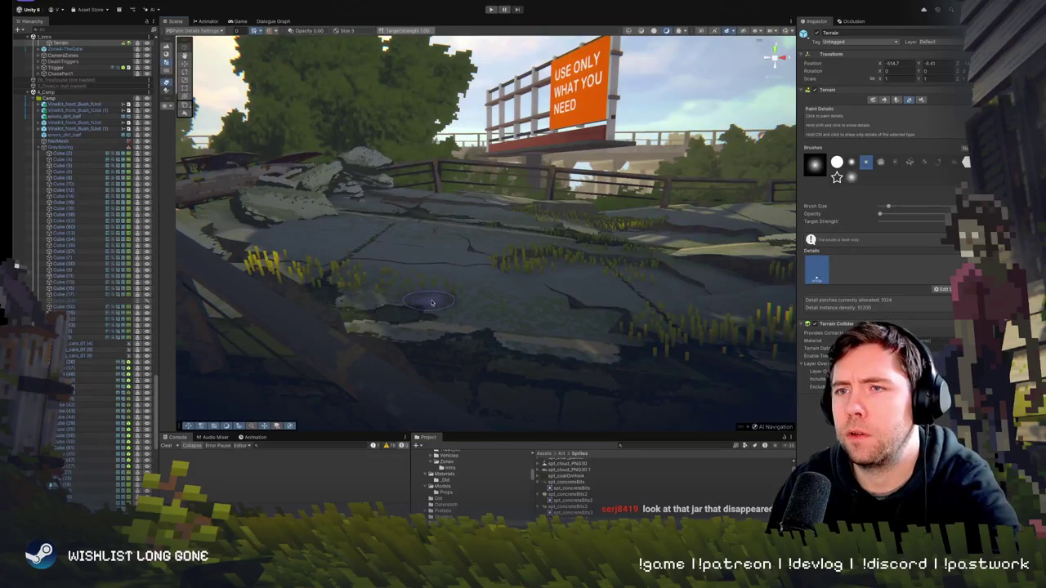
{"action": "left_click_drag", "start_coordinate": [260, 215], "coordinate": [353, 245]}
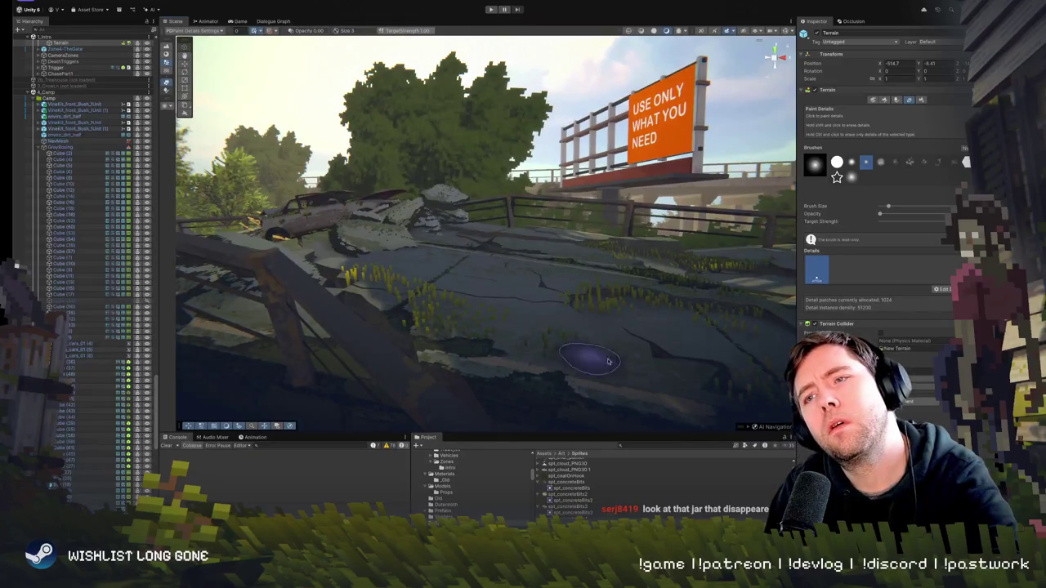
{"action": "left_click_drag", "start_coordinate": [457, 277], "coordinate": [388, 237]}
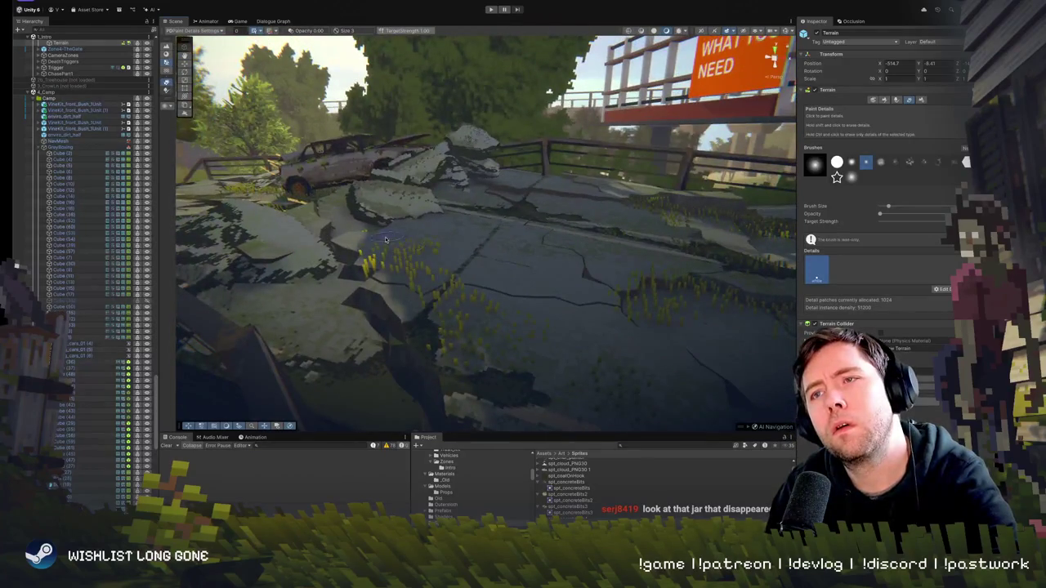
{"action": "mouse_move", "coordinate": [516, 255]}
{"action": "left_mouse_down"}
{"action": "mouse_move", "coordinate": [548, 212]}
{"action": "mouse_move", "coordinate": [429, 296]}
{"action": "left_mouse_up"}
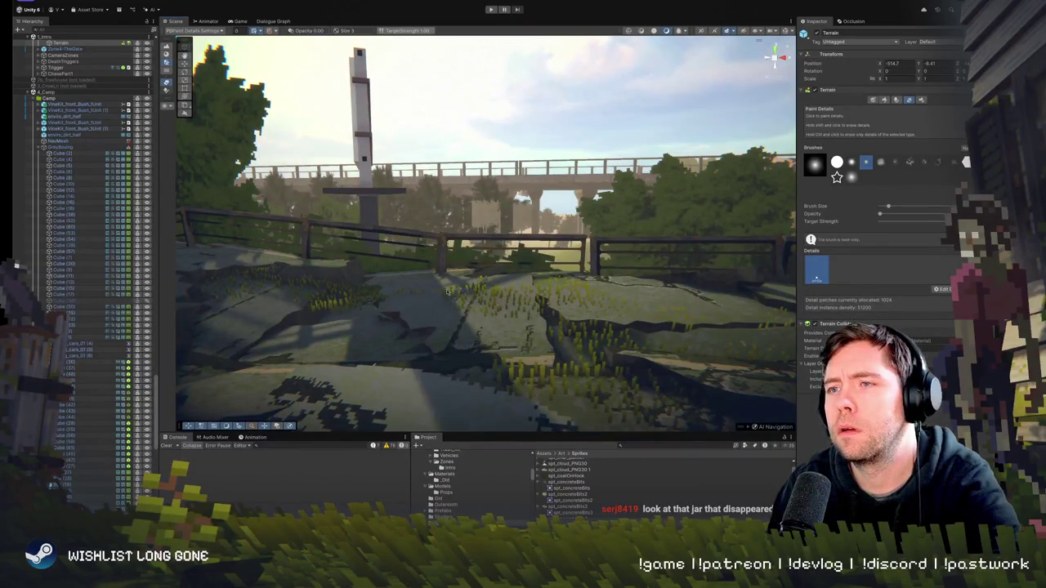
{"action": "mouse_move", "coordinate": [436, 294]}
{"action": "left_mouse_down"}
{"action": "mouse_move", "coordinate": [590, 309]}
{"action": "mouse_move", "coordinate": [699, 268]}
{"action": "left_mouse_up"}
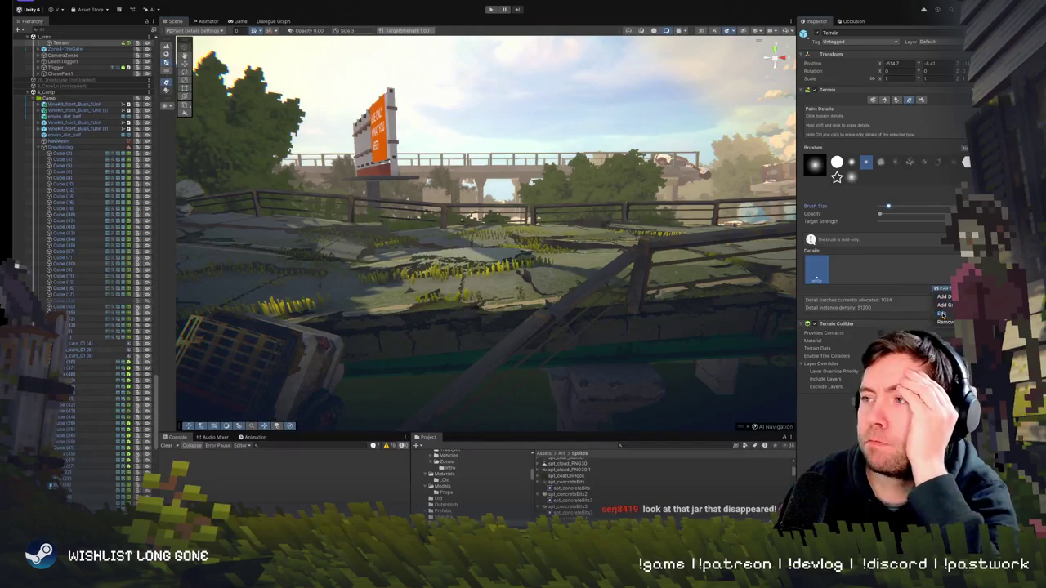
Adjust the grass detail's density in Edit Grass Texture (max height now 0.41) and apply
{"action": "left_click", "coordinate": [941, 314]}
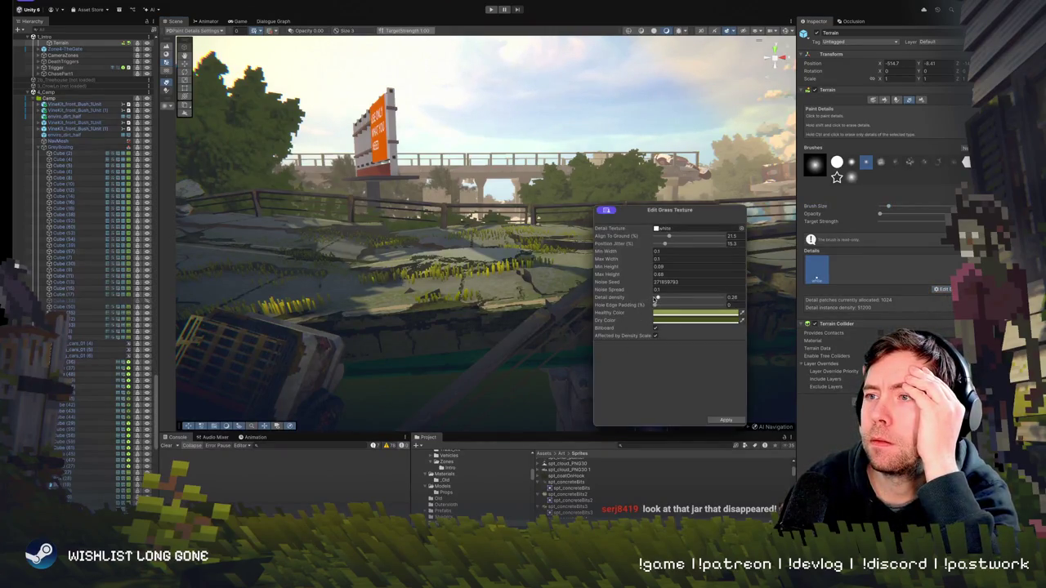
{"action": "left_click_drag", "start_coordinate": [659, 299], "coordinate": [661, 299]}
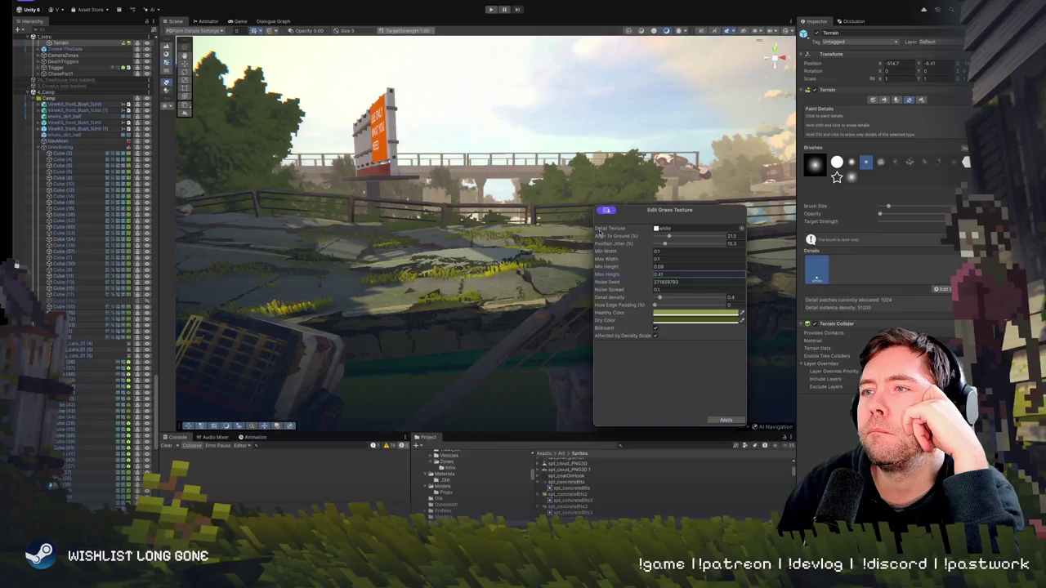
{"action": "left_click", "coordinate": [605, 214]}
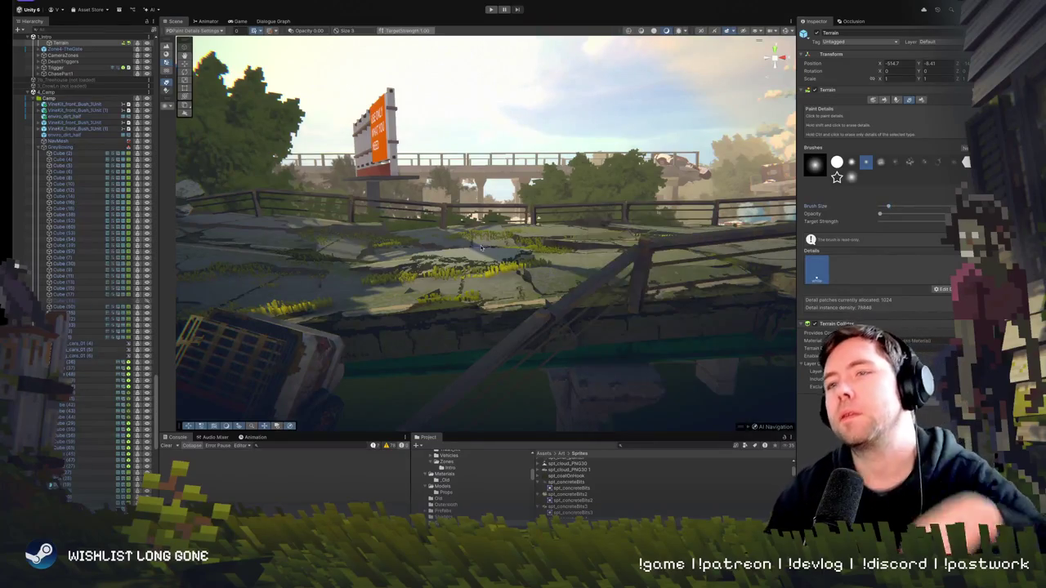
Paint grass tufts along the ground ridge by the truck and across the road
{"action": "mouse_move", "coordinate": [481, 234]}
{"action": "left_mouse_down"}
{"action": "mouse_move", "coordinate": [344, 293]}
{"action": "mouse_move", "coordinate": [267, 306]}
{"action": "left_mouse_up"}
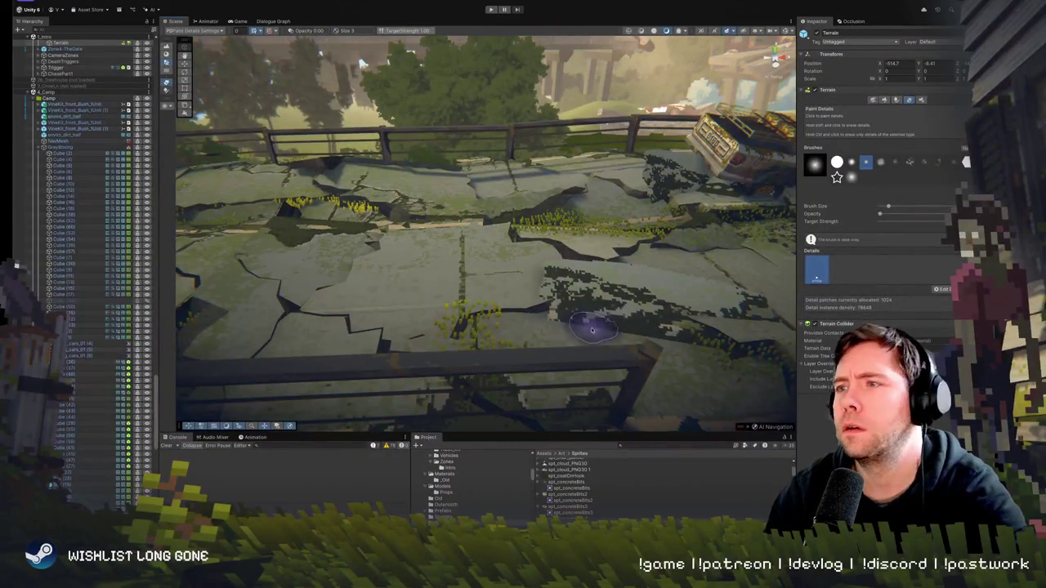
{"action": "left_click_drag", "start_coordinate": [603, 340], "coordinate": [491, 297]}
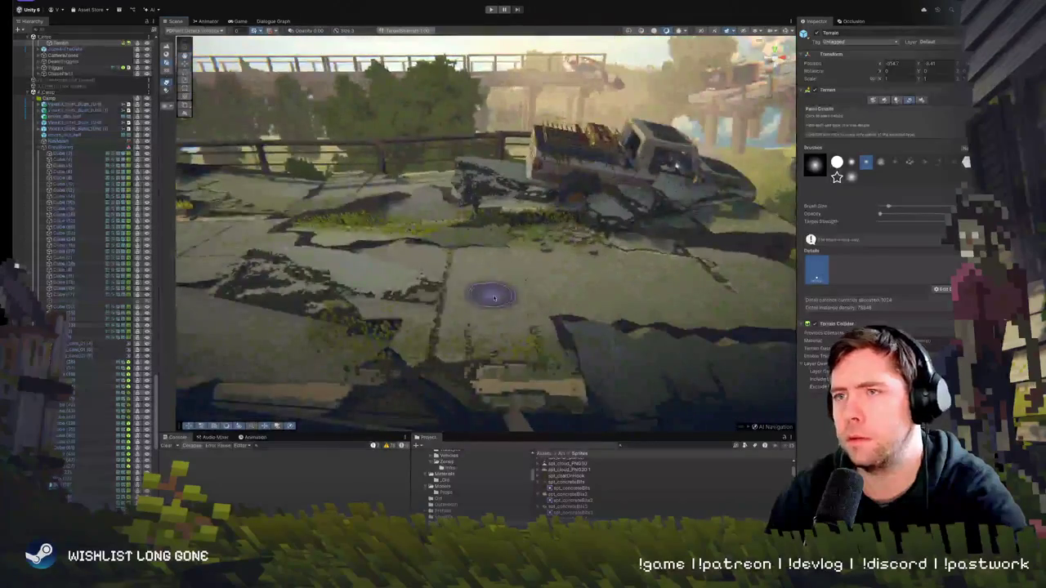
{"action": "mouse_move", "coordinate": [576, 328]}
{"action": "left_mouse_down"}
{"action": "mouse_move", "coordinate": [768, 335]}
{"action": "mouse_move", "coordinate": [532, 303]}
{"action": "left_mouse_up"}
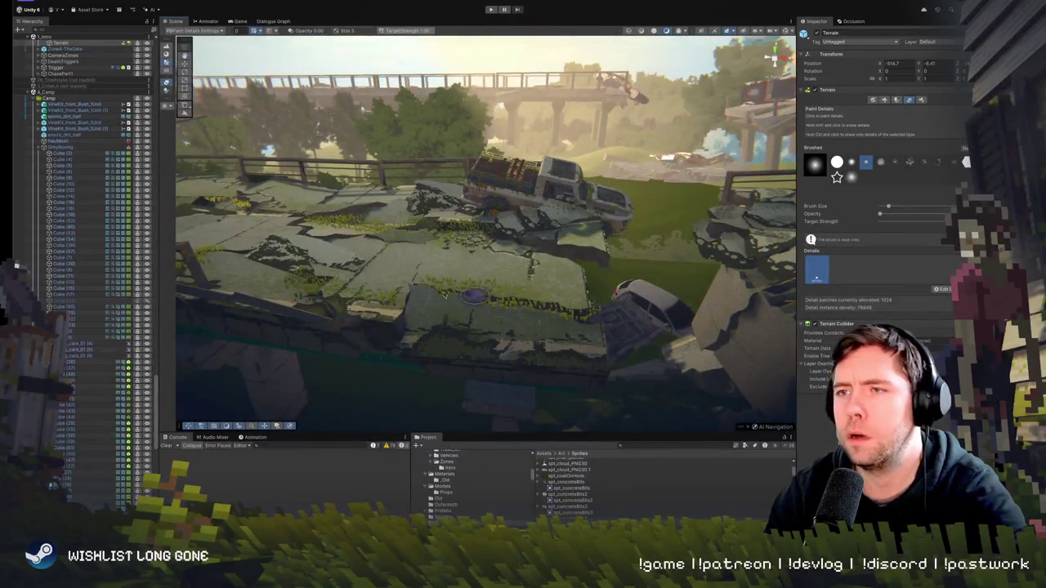
{"action": "mouse_move", "coordinate": [394, 280]}
{"action": "left_mouse_down"}
{"action": "mouse_move", "coordinate": [228, 262]}
{"action": "mouse_move", "coordinate": [226, 228]}
{"action": "mouse_move", "coordinate": [215, 229]}
{"action": "mouse_move", "coordinate": [228, 226]}
{"action": "mouse_move", "coordinate": [231, 250]}
{"action": "mouse_move", "coordinate": [494, 265]}
{"action": "left_mouse_up"}
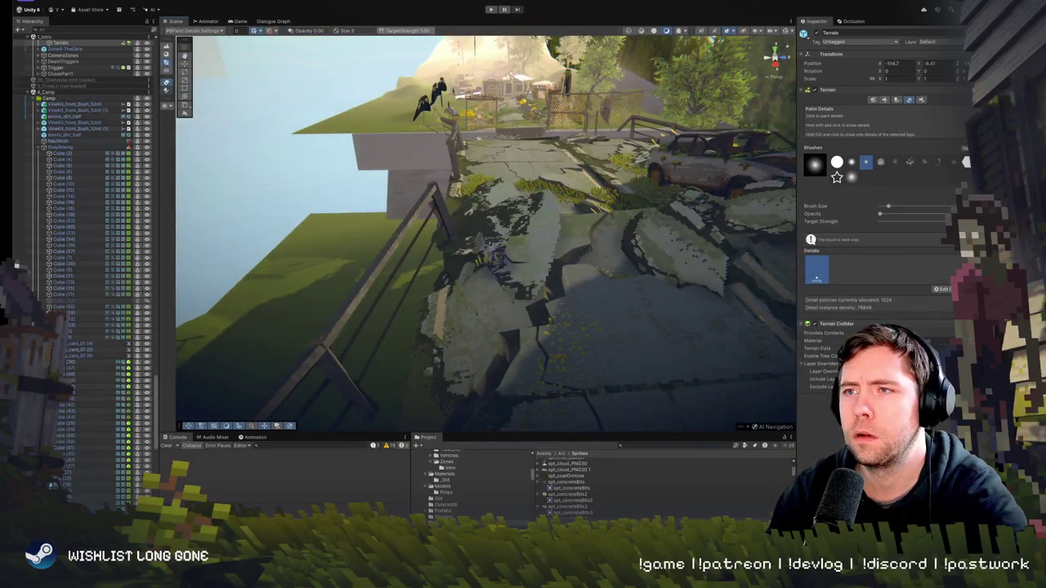
{"action": "left_click_drag", "start_coordinate": [491, 215], "coordinate": [483, 236]}
{"action": "mouse_move", "coordinate": [538, 211]}
{"action": "left_mouse_down"}
{"action": "mouse_move", "coordinate": [583, 175]}
{"action": "mouse_move", "coordinate": [699, 185]}
{"action": "mouse_move", "coordinate": [585, 243]}
{"action": "left_mouse_up"}
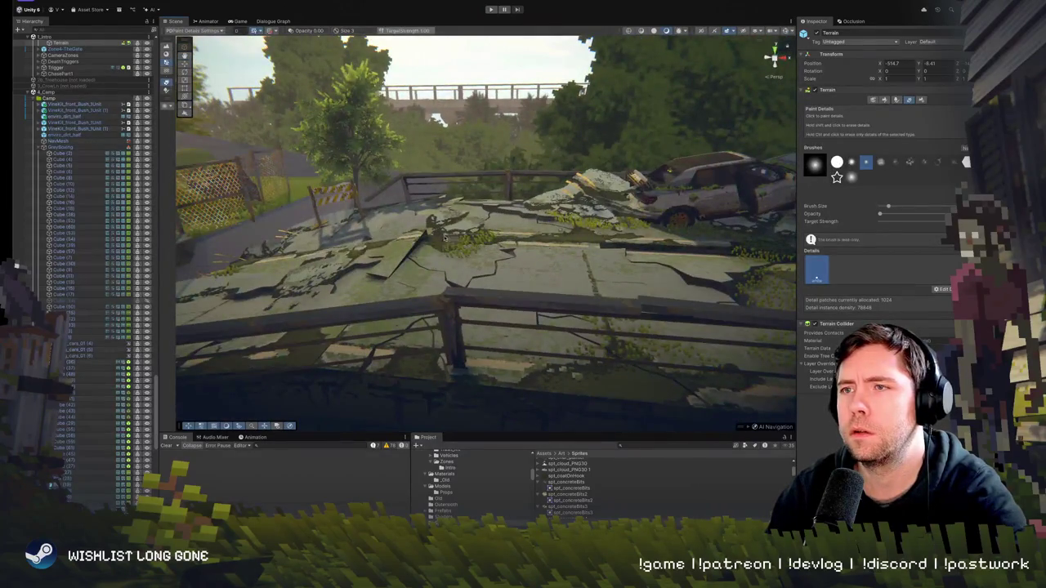
Paint denser grass along the concrete cracks near the fence and overpass
{"action": "mouse_move", "coordinate": [590, 237]}
{"action": "left_mouse_down"}
{"action": "mouse_move", "coordinate": [633, 176]}
{"action": "mouse_move", "coordinate": [493, 263]}
{"action": "left_mouse_up"}
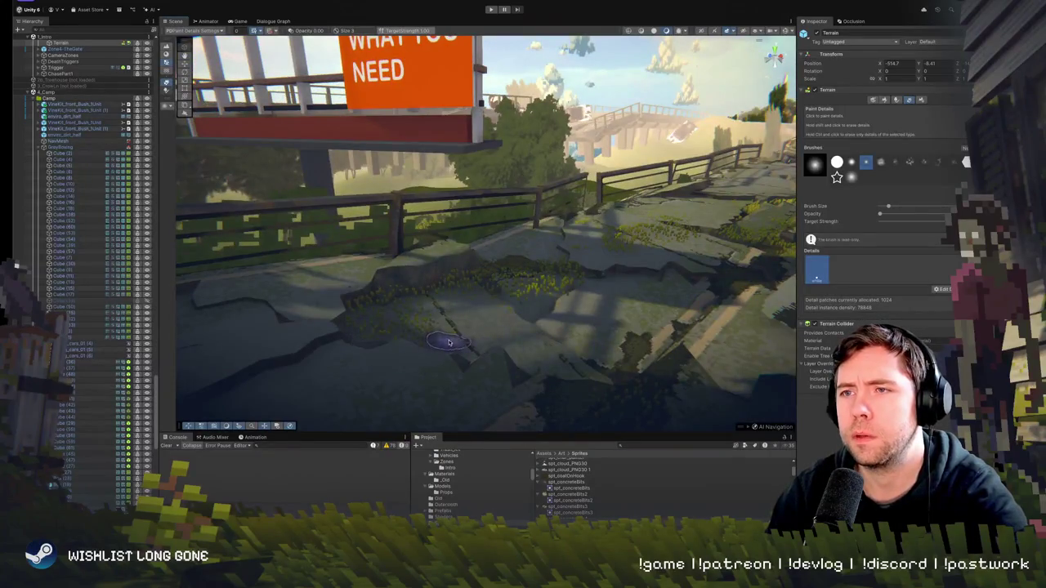
{"action": "left_click_drag", "start_coordinate": [530, 348], "coordinate": [584, 274]}
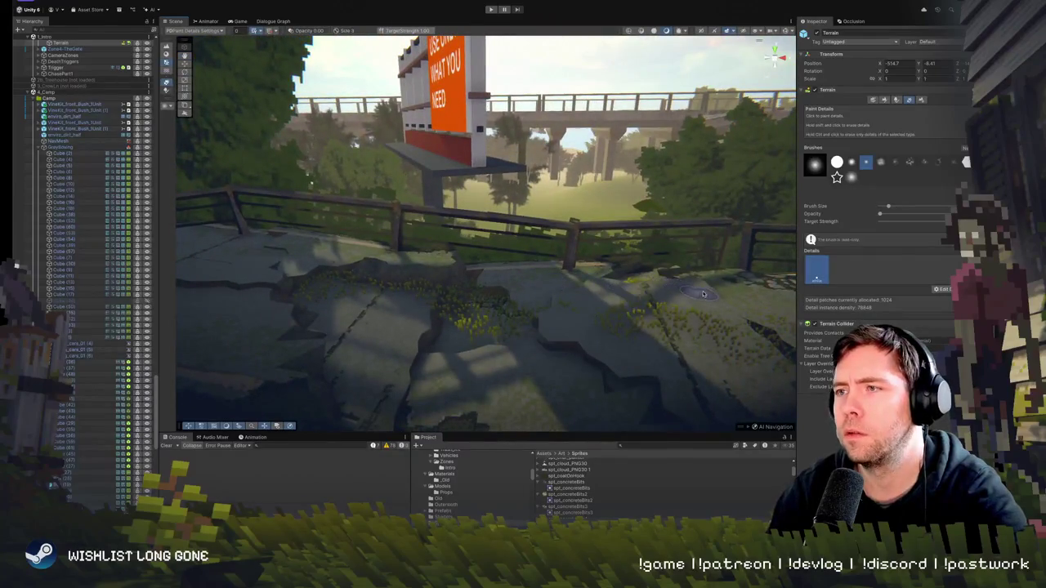
{"action": "left_click_drag", "start_coordinate": [520, 292], "coordinate": [482, 271]}
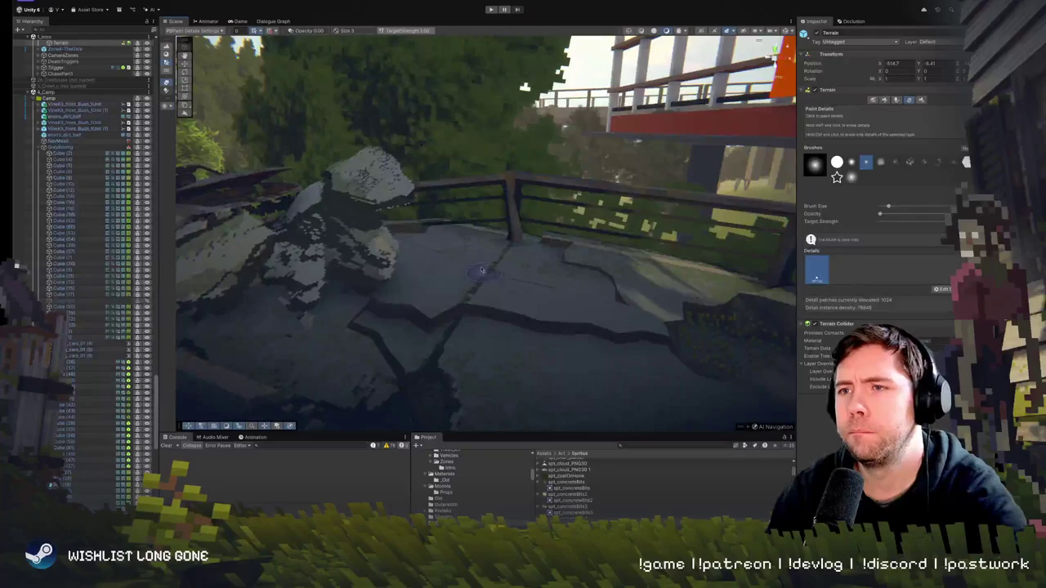
{"action": "left_click_drag", "start_coordinate": [488, 307], "coordinate": [491, 278]}
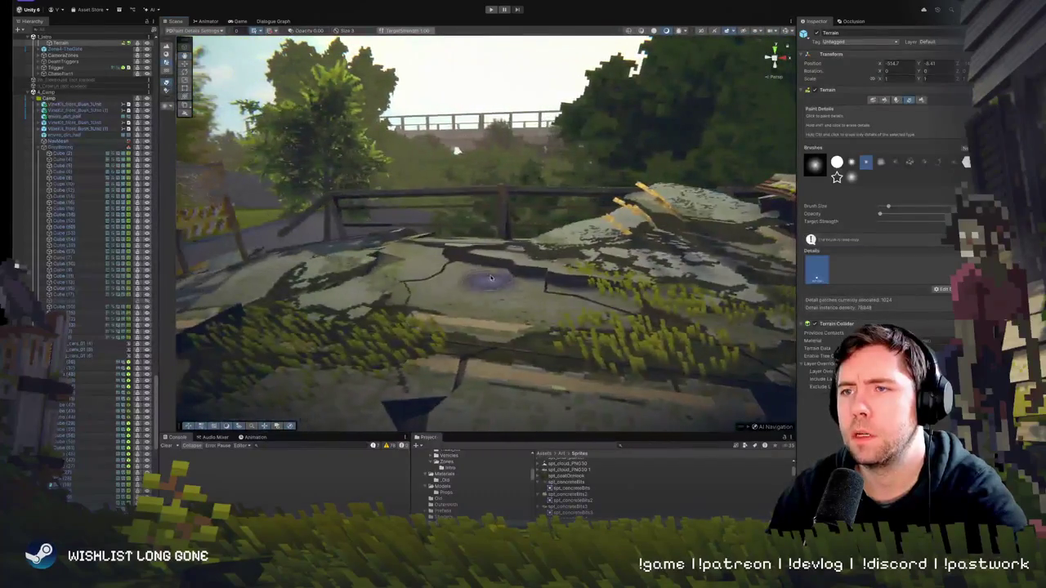
{"action": "left_click_drag", "start_coordinate": [426, 296], "coordinate": [551, 269]}
{"action": "left_click_drag", "start_coordinate": [701, 324], "coordinate": [639, 318]}
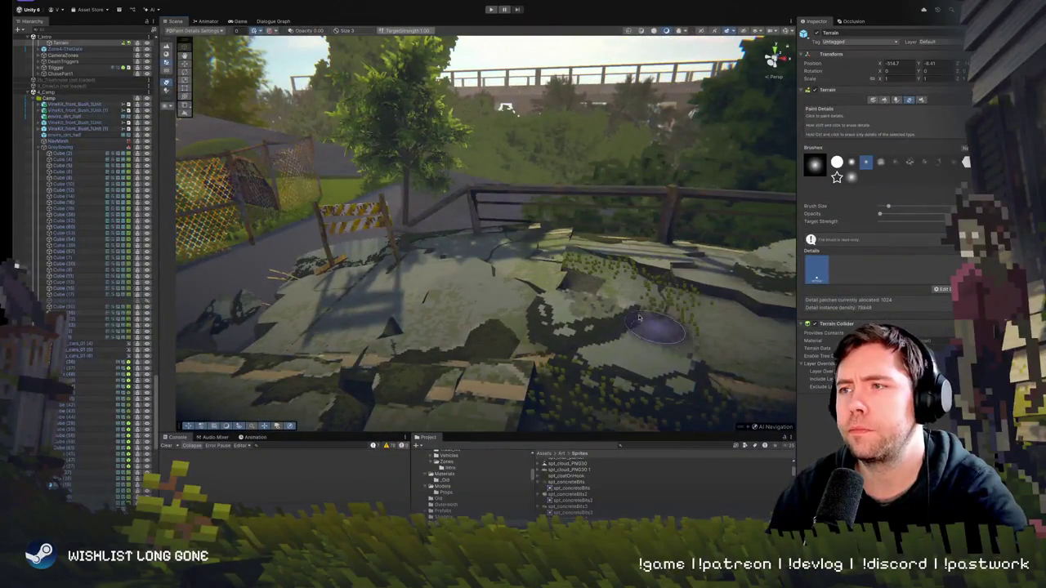
{"action": "left_click_drag", "start_coordinate": [596, 357], "coordinate": [552, 299]}
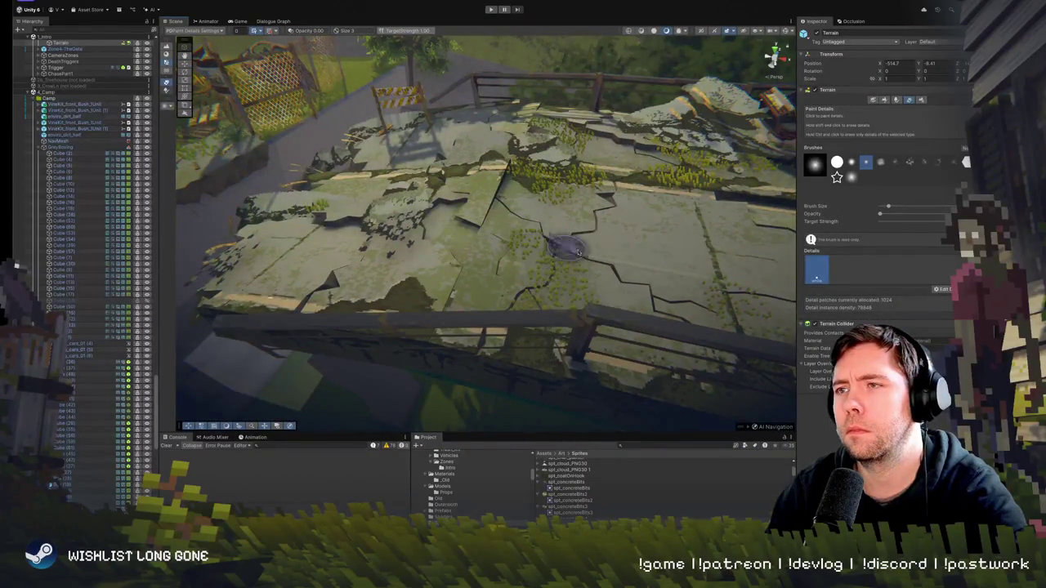
{"action": "mouse_move", "coordinate": [577, 252]}
{"action": "left_mouse_down"}
{"action": "mouse_move", "coordinate": [618, 221]}
{"action": "mouse_move", "coordinate": [620, 197]}
{"action": "left_mouse_up"}
Fly past the railing to review the grassy road, wrecked car and bridge
{"action": "mouse_move", "coordinate": [562, 305]}
{"action": "left_mouse_down"}
{"action": "mouse_move", "coordinate": [570, 226]}
{"action": "mouse_move", "coordinate": [567, 278]}
{"action": "mouse_move", "coordinate": [508, 329]}
{"action": "left_mouse_up"}
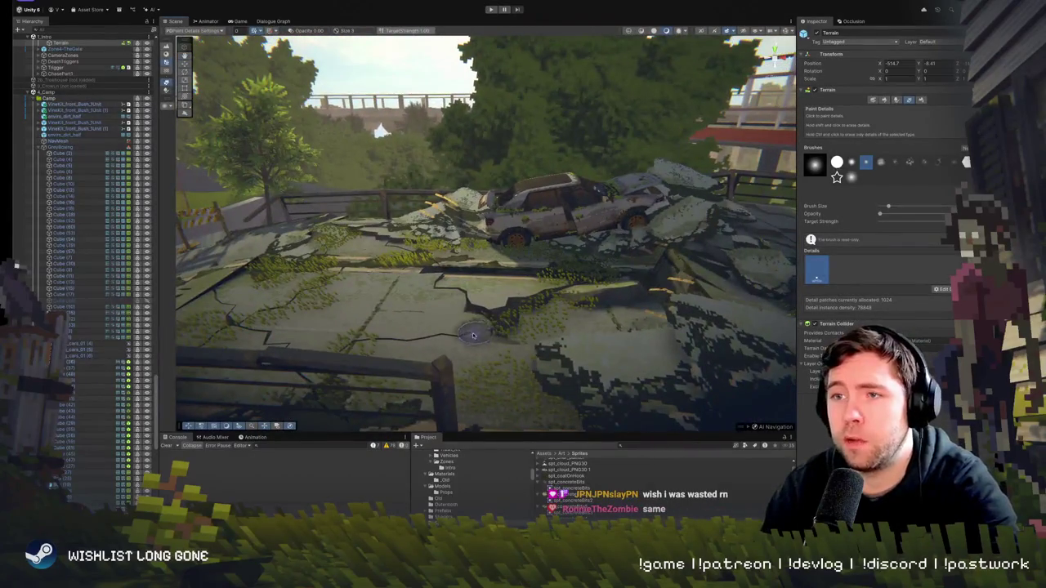
{"action": "left_click_drag", "start_coordinate": [610, 310], "coordinate": [625, 247]}
{"action": "left_click_drag", "start_coordinate": [557, 332], "coordinate": [582, 285]}
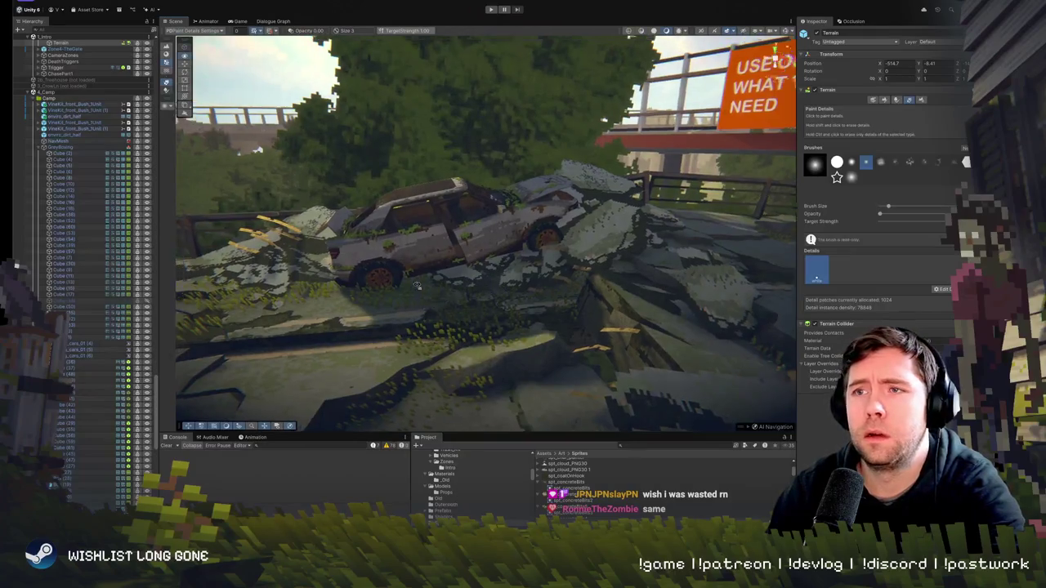
{"action": "scroll", "coordinate": [416, 299], "scroll_direction": "down", "scroll_amount": 6}
{"action": "scroll", "coordinate": [563, 307], "scroll_direction": "up", "scroll_amount": 6}
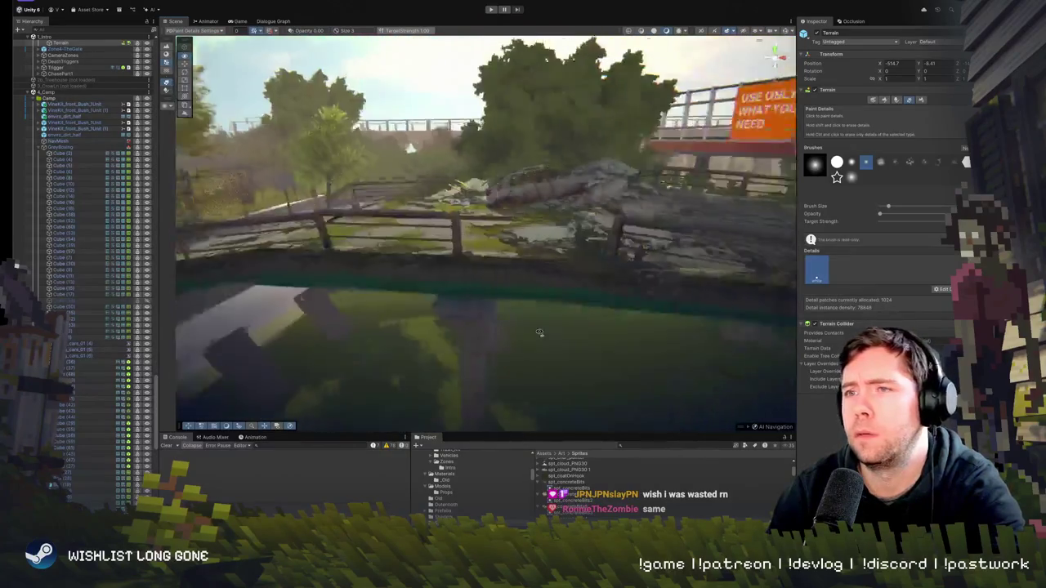
{"action": "left_click_drag", "start_coordinate": [676, 305], "coordinate": [646, 310]}
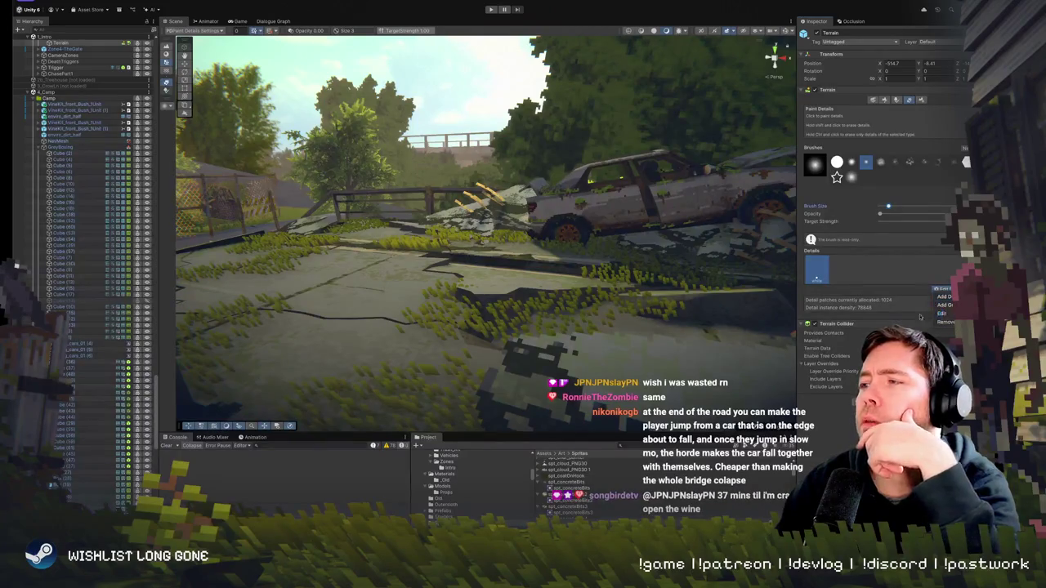
Change the grass detail's Healthy Color to a greener tint and close the grass editor
{"action": "left_click", "coordinate": [939, 314]}
{"action": "left_click", "coordinate": [675, 313]}
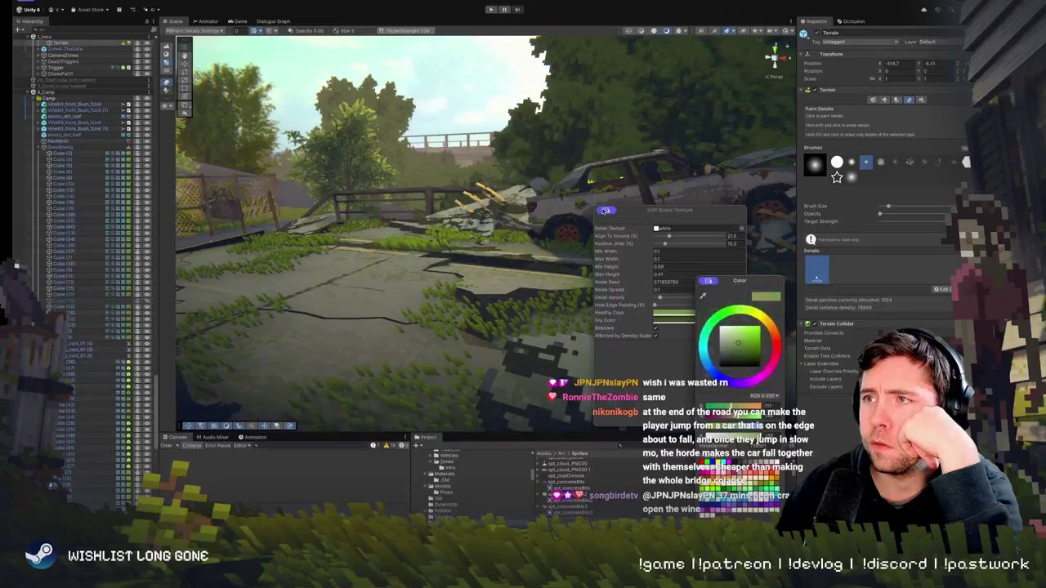
{"action": "left_click", "coordinate": [703, 281]}
{"action": "left_click", "coordinate": [627, 225]}
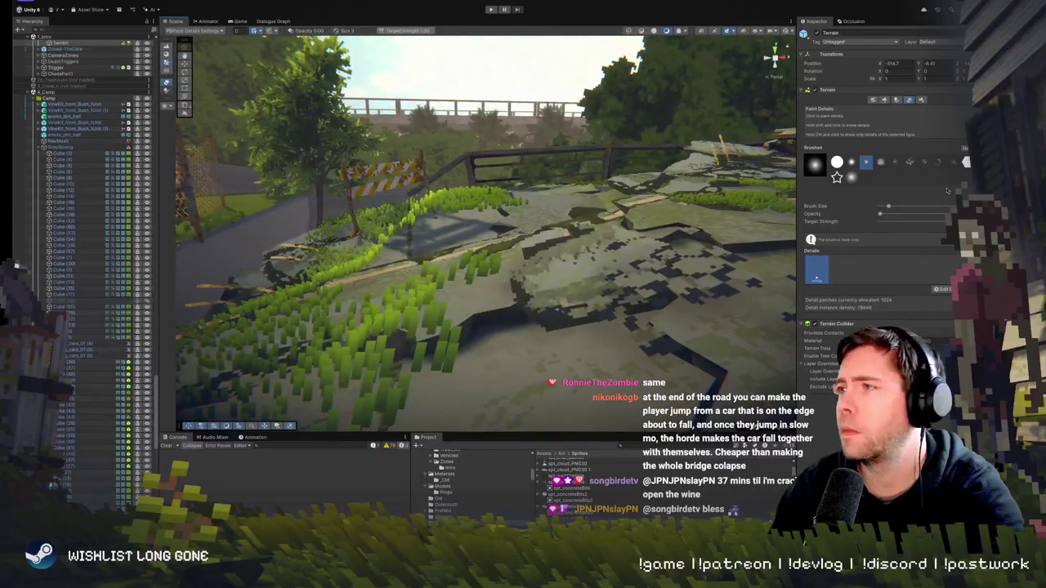
{"action": "left_click", "coordinate": [885, 101]}
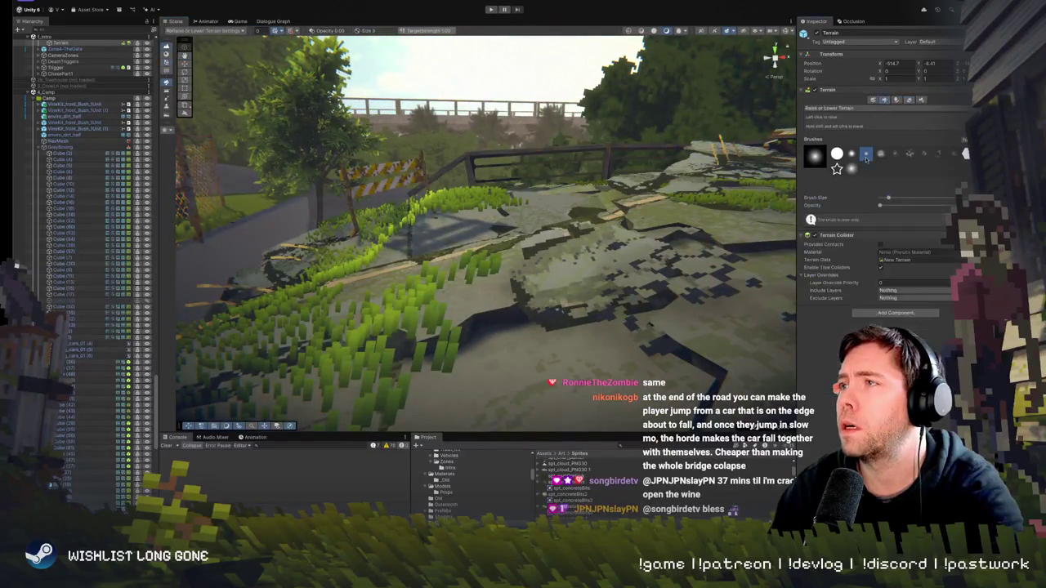
Use Raise or Lower Terrain to build the terrain up beneath the road slabs by the barrier
{"action": "left_click", "coordinate": [839, 108]}
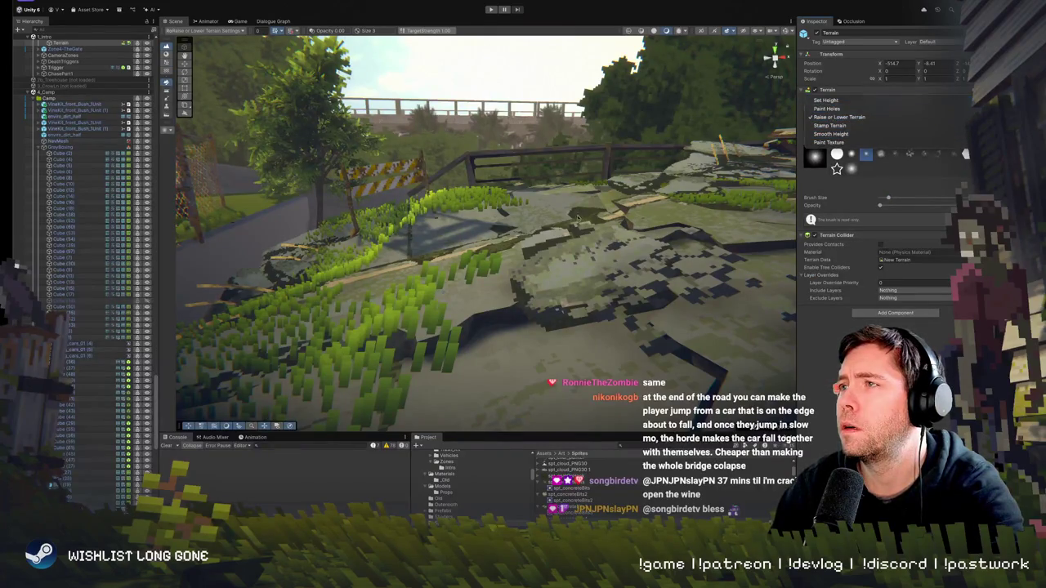
{"action": "left_click", "coordinate": [535, 246]}
{"action": "left_click_drag", "start_coordinate": [535, 246], "coordinate": [482, 229]}
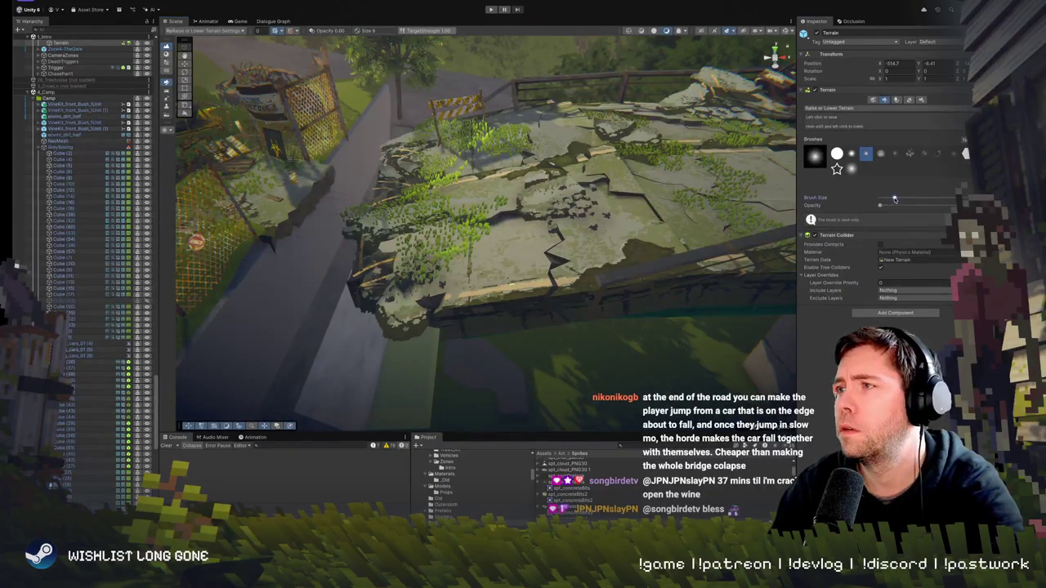
{"action": "mouse_move", "coordinate": [490, 232]}
{"action": "left_mouse_down"}
{"action": "mouse_move", "coordinate": [433, 246]}
{"action": "mouse_move", "coordinate": [490, 254]}
{"action": "mouse_move", "coordinate": [446, 259]}
{"action": "mouse_move", "coordinate": [421, 237]}
{"action": "mouse_move", "coordinate": [481, 164]}
{"action": "left_mouse_up"}
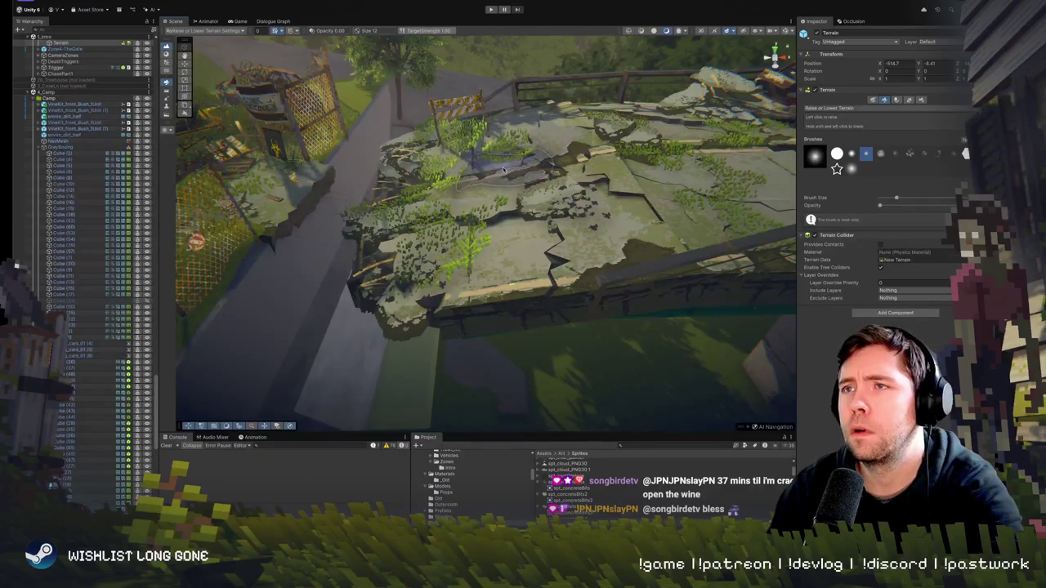
{"action": "scroll", "coordinate": [502, 164], "scroll_direction": "up", "scroll_amount": 5}
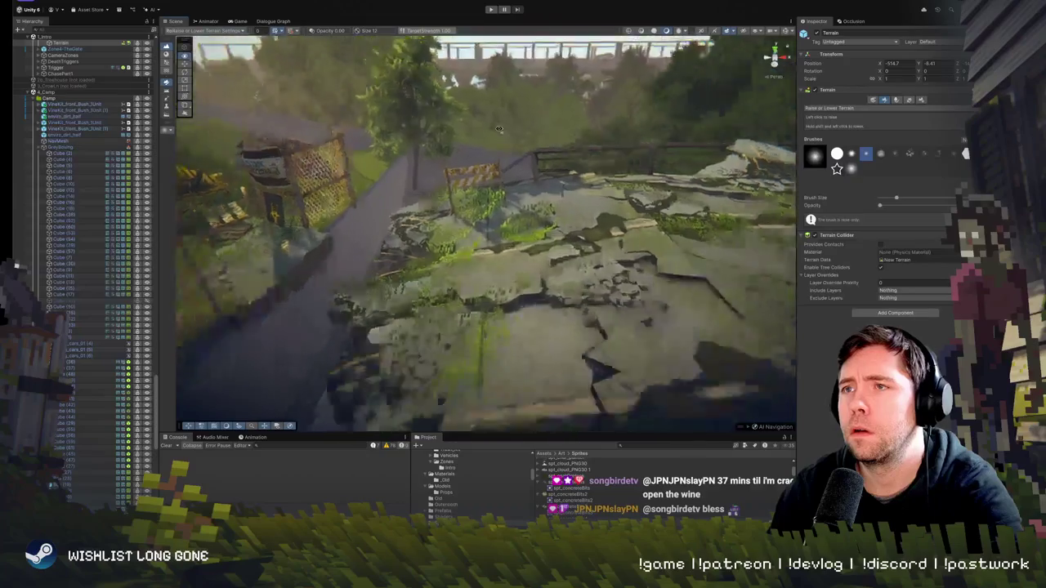
{"action": "mouse_move", "coordinate": [562, 225]}
{"action": "left_mouse_down"}
{"action": "mouse_move", "coordinate": [554, 270]}
{"action": "mouse_move", "coordinate": [548, 178]}
{"action": "mouse_move", "coordinate": [535, 192]}
{"action": "mouse_move", "coordinate": [523, 164]}
{"action": "left_mouse_up"}
{"action": "mouse_move", "coordinate": [445, 134]}
{"action": "left_mouse_down"}
{"action": "mouse_move", "coordinate": [492, 159]}
{"action": "mouse_move", "coordinate": [487, 62]}
{"action": "mouse_move", "coordinate": [504, 256]}
{"action": "mouse_move", "coordinate": [476, 283]}
{"action": "mouse_move", "coordinate": [469, 253]}
{"action": "mouse_move", "coordinate": [492, 144]}
{"action": "mouse_move", "coordinate": [500, 179]}
{"action": "mouse_move", "coordinate": [790, 229]}
{"action": "left_mouse_up"}
{"action": "scroll", "coordinate": [465, 250], "scroll_direction": "up", "scroll_amount": 5}
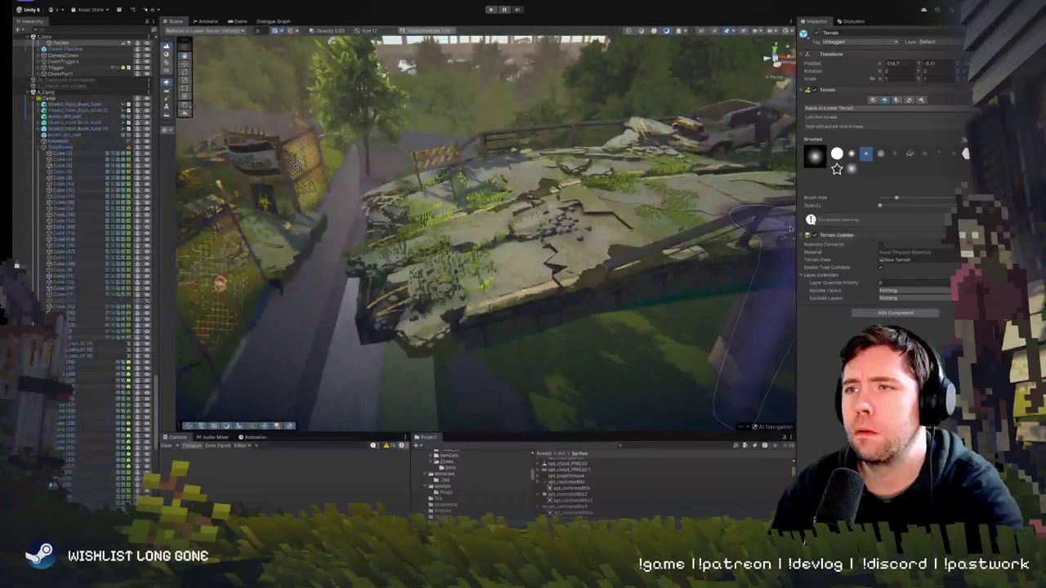
{"action": "left_click", "coordinate": [921, 101]}
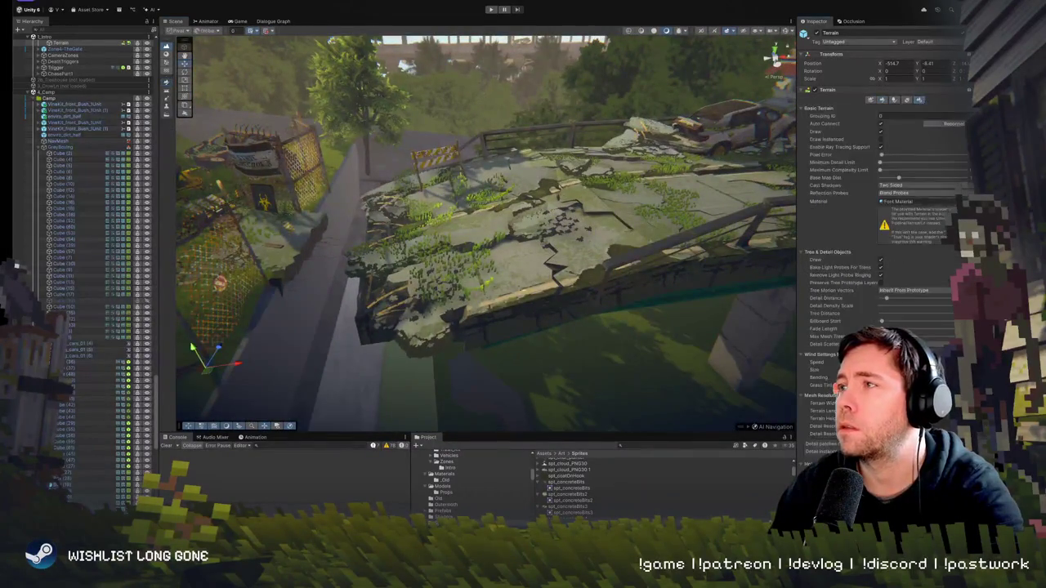
Assign Basement_Stairs as the terrain's material in Terrain Settings
{"action": "left_click", "coordinate": [956, 201]}
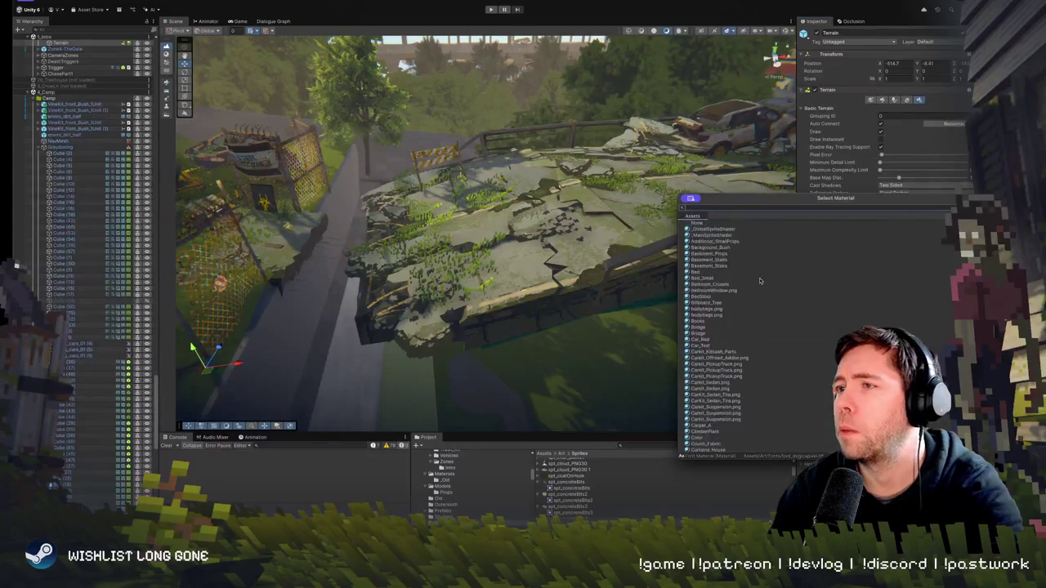
{"action": "left_click", "coordinate": [701, 236]}
{"action": "left_click", "coordinate": [708, 260]}
{"action": "double_click", "coordinate": [702, 267]}
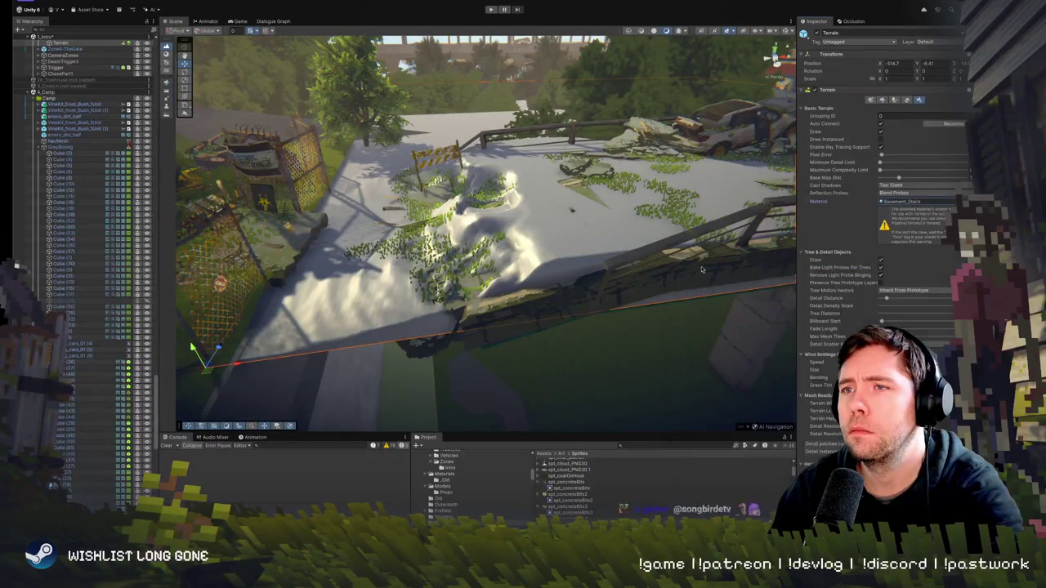
{"action": "left_click_drag", "start_coordinate": [542, 256], "coordinate": [618, 195]}
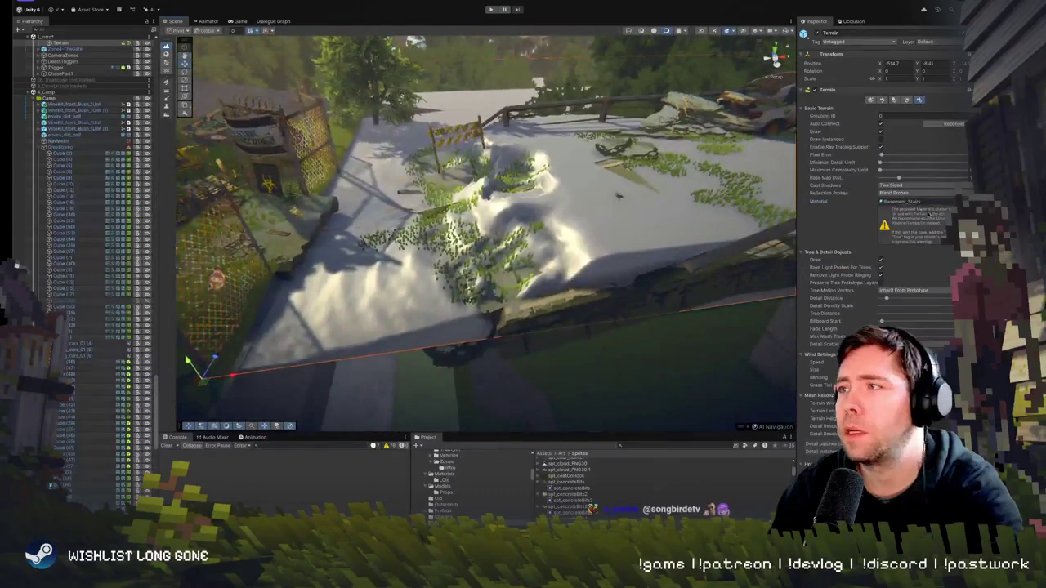
{"action": "left_click", "coordinate": [882, 98]}
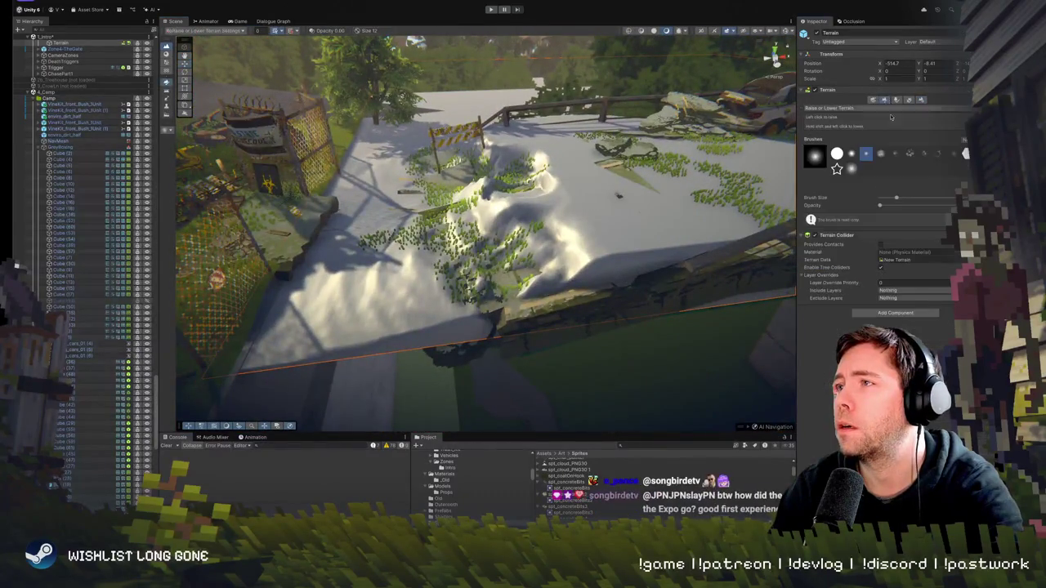
{"action": "left_click", "coordinate": [856, 109]}
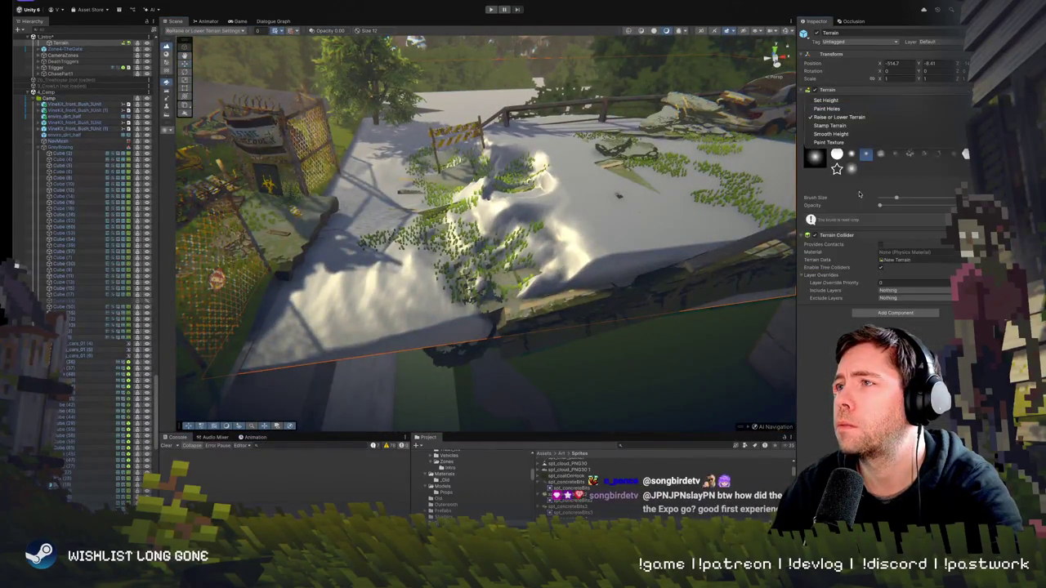
Switch to Smooth Height and brush over the bumpy mound in mid-terrain
{"action": "left_click", "coordinate": [830, 133]}
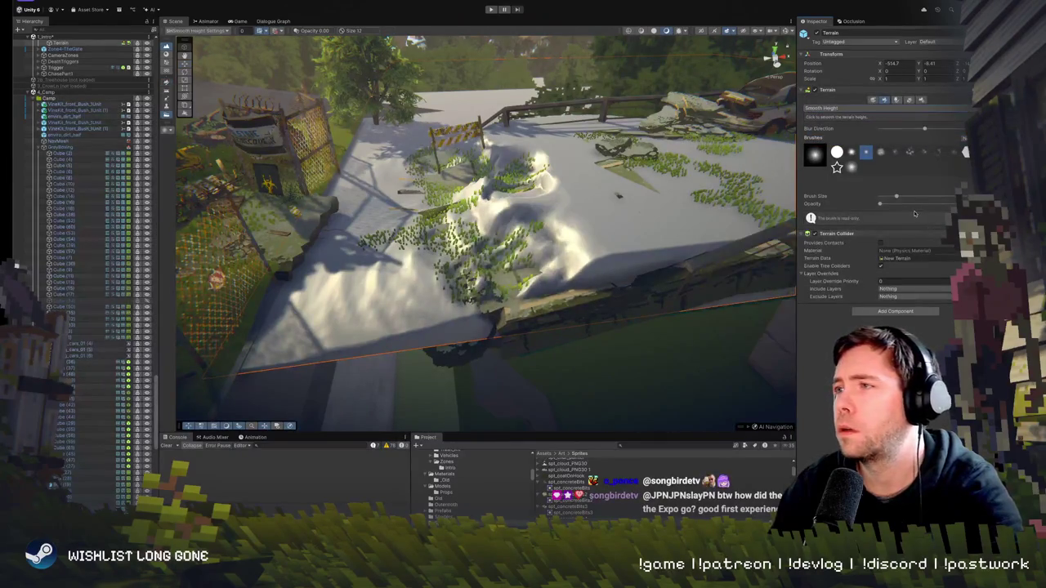
{"action": "mouse_move", "coordinate": [474, 237]}
{"action": "left_mouse_down"}
{"action": "mouse_move", "coordinate": [507, 253]}
{"action": "mouse_move", "coordinate": [458, 245]}
{"action": "mouse_move", "coordinate": [490, 221]}
{"action": "mouse_move", "coordinate": [515, 163]}
{"action": "mouse_move", "coordinate": [490, 156]}
{"action": "mouse_move", "coordinate": [490, 237]}
{"action": "mouse_move", "coordinate": [466, 285]}
{"action": "mouse_move", "coordinate": [466, 237]}
{"action": "mouse_move", "coordinate": [490, 269]}
{"action": "mouse_move", "coordinate": [482, 294]}
{"action": "left_mouse_up"}
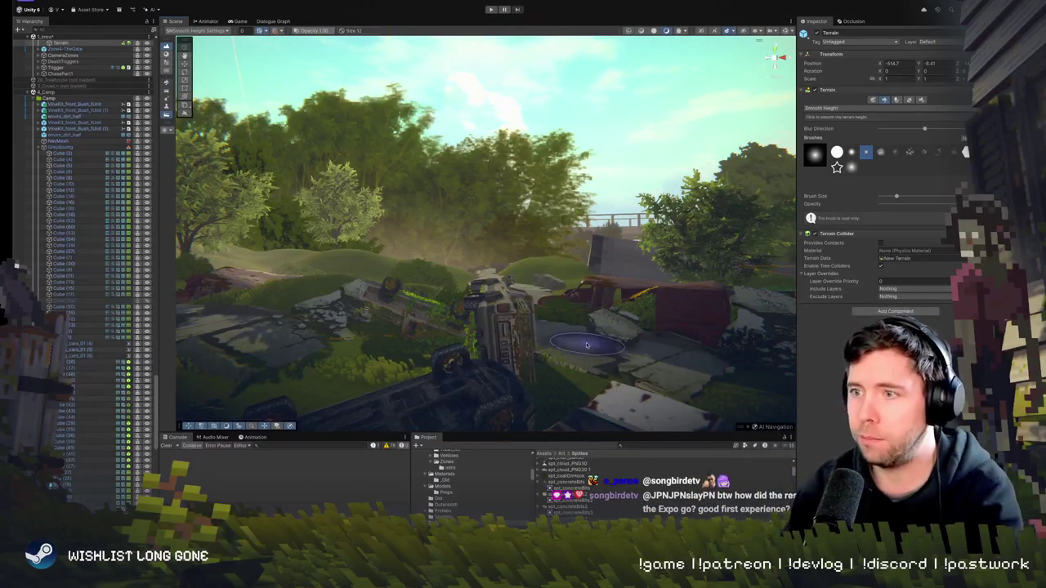
Fly the camera past the wrecked bus, car and truck to the broken slabs under the bridge
{"action": "mouse_move", "coordinate": [611, 349]}
{"action": "left_mouse_down"}
{"action": "mouse_move", "coordinate": [775, 353]}
{"action": "mouse_move", "coordinate": [815, 366]}
{"action": "mouse_move", "coordinate": [836, 411]}
{"action": "mouse_move", "coordinate": [830, 367]}
{"action": "left_mouse_up"}
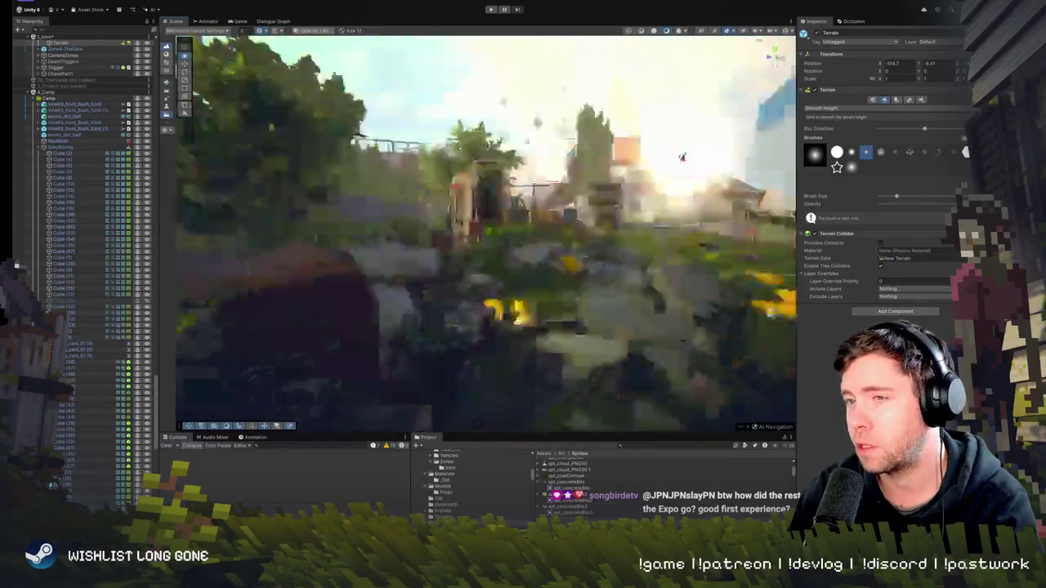
{"action": "mouse_move", "coordinate": [682, 156]}
{"action": "left_mouse_down"}
{"action": "mouse_move", "coordinate": [690, 367]}
{"action": "mouse_move", "coordinate": [721, 353]}
{"action": "mouse_move", "coordinate": [599, 345]}
{"action": "left_mouse_up"}
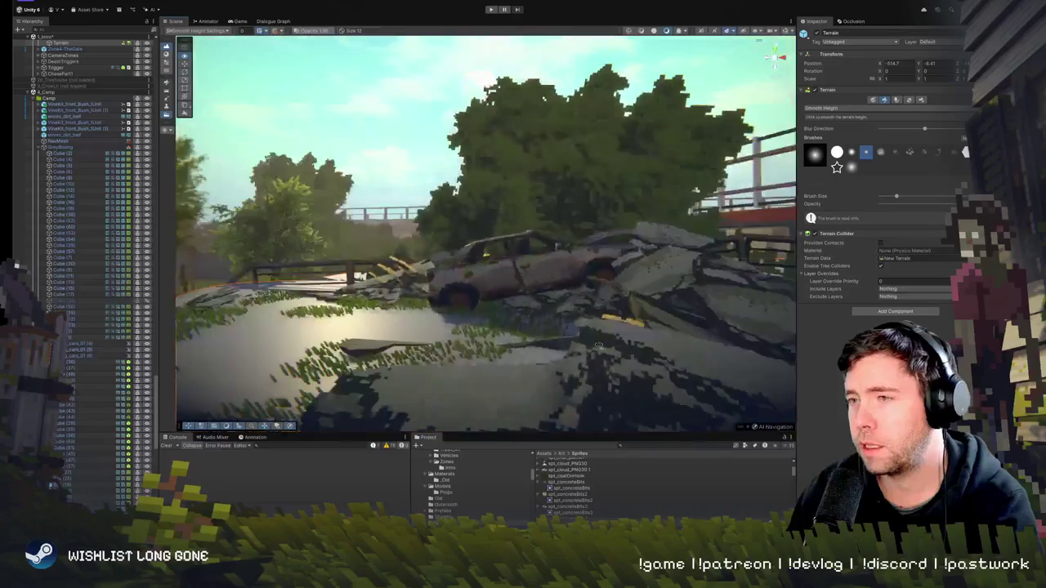
{"action": "left_click_drag", "start_coordinate": [597, 289], "coordinate": [547, 285]}
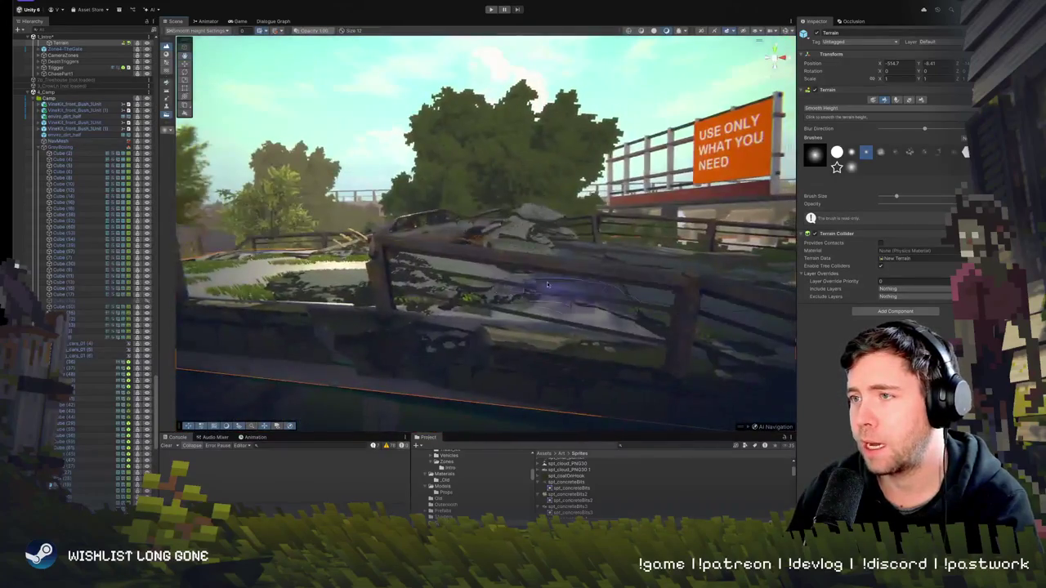
{"action": "left_click_drag", "start_coordinate": [766, 282], "coordinate": [781, 289]}
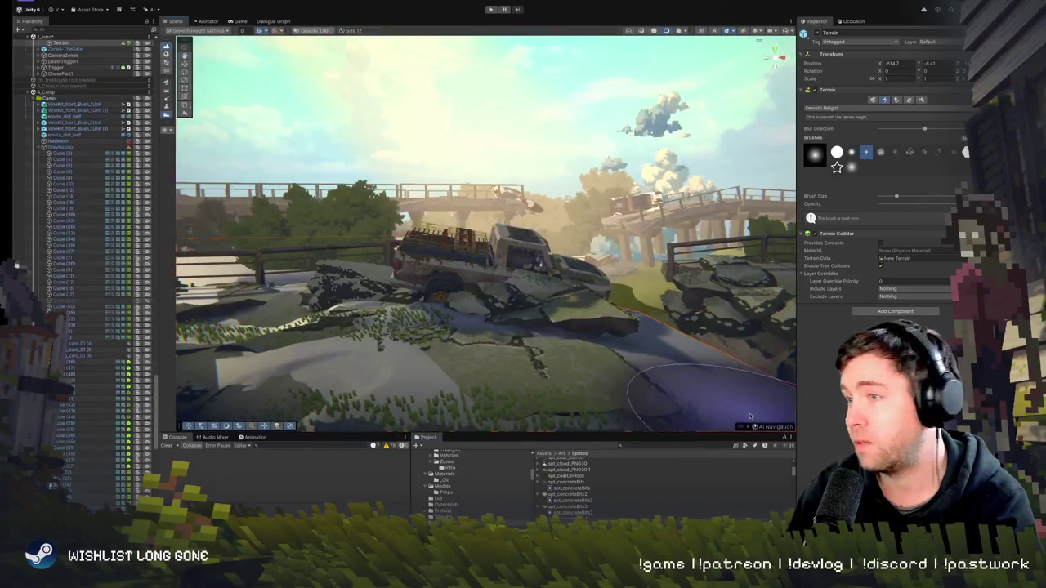
{"action": "left_click_drag", "start_coordinate": [654, 331], "coordinate": [353, 269]}
{"action": "left_click_drag", "start_coordinate": [719, 264], "coordinate": [250, 259]}
{"action": "left_click_drag", "start_coordinate": [556, 327], "coordinate": [403, 296]}
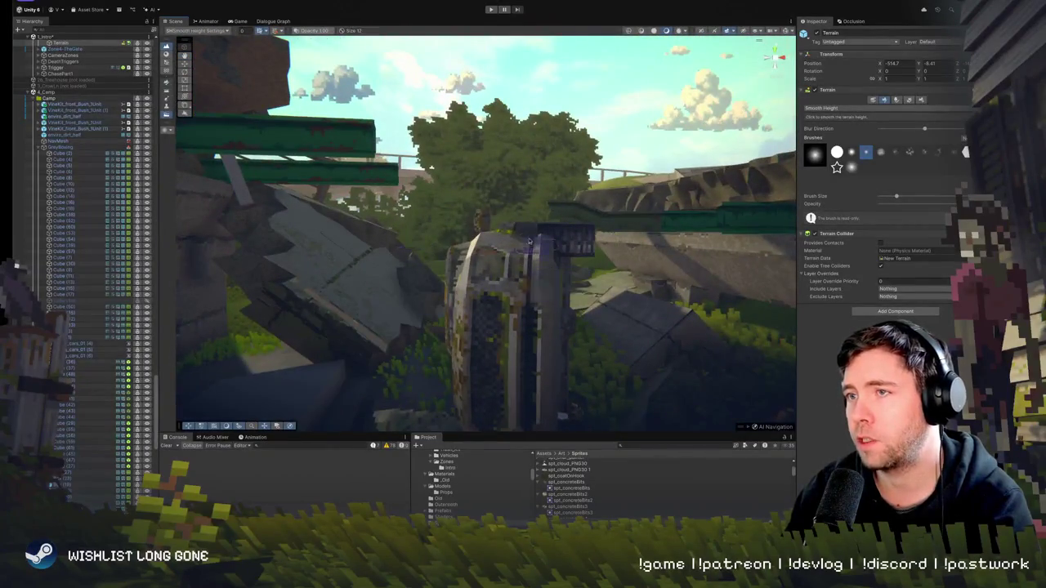
{"action": "left_click_drag", "start_coordinate": [509, 288], "coordinate": [726, 279]}
{"action": "left_click_drag", "start_coordinate": [630, 283], "coordinate": [489, 258]}
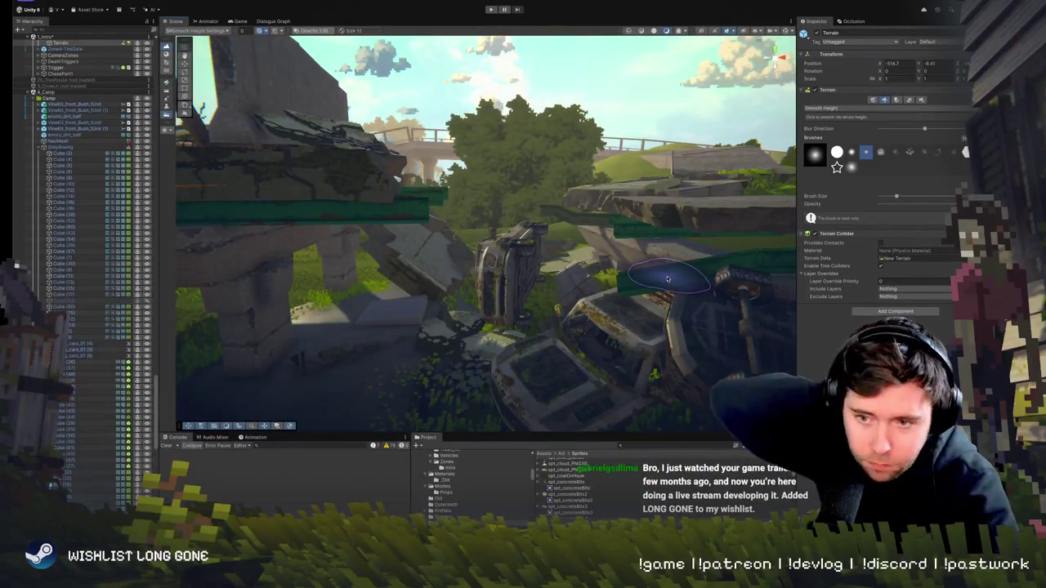
{"action": "mouse_move", "coordinate": [667, 279]}
{"action": "left_mouse_down"}
{"action": "mouse_move", "coordinate": [743, 231]}
{"action": "mouse_move", "coordinate": [364, 229]}
{"action": "left_mouse_up"}
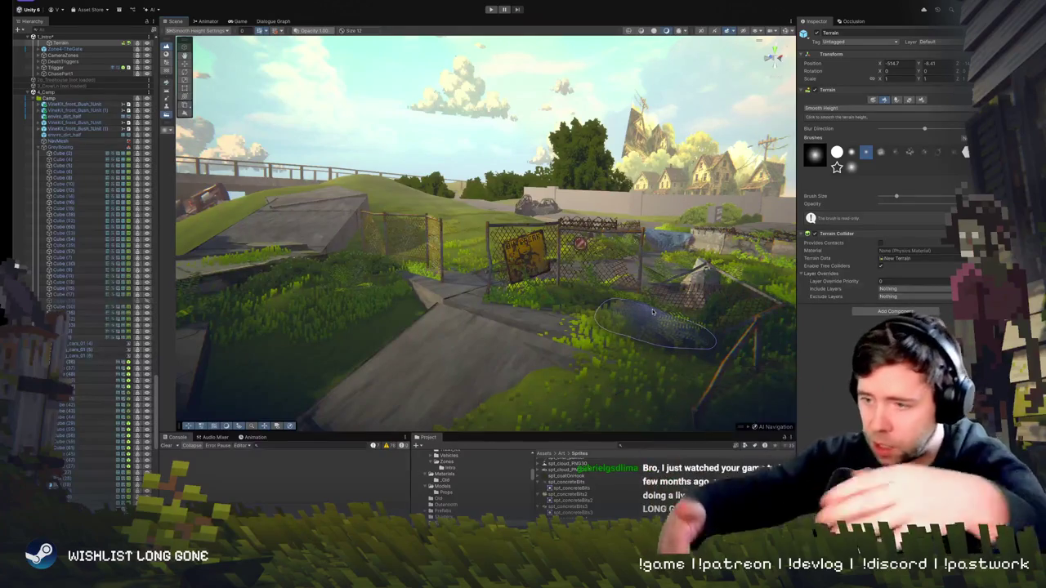
{"action": "mouse_move", "coordinate": [652, 312]}
{"action": "left_mouse_down"}
{"action": "mouse_move", "coordinate": [609, 275]}
{"action": "mouse_move", "coordinate": [498, 279]}
{"action": "mouse_move", "coordinate": [525, 345]}
{"action": "mouse_move", "coordinate": [582, 250]}
{"action": "mouse_move", "coordinate": [570, 260]}
{"action": "left_mouse_up"}
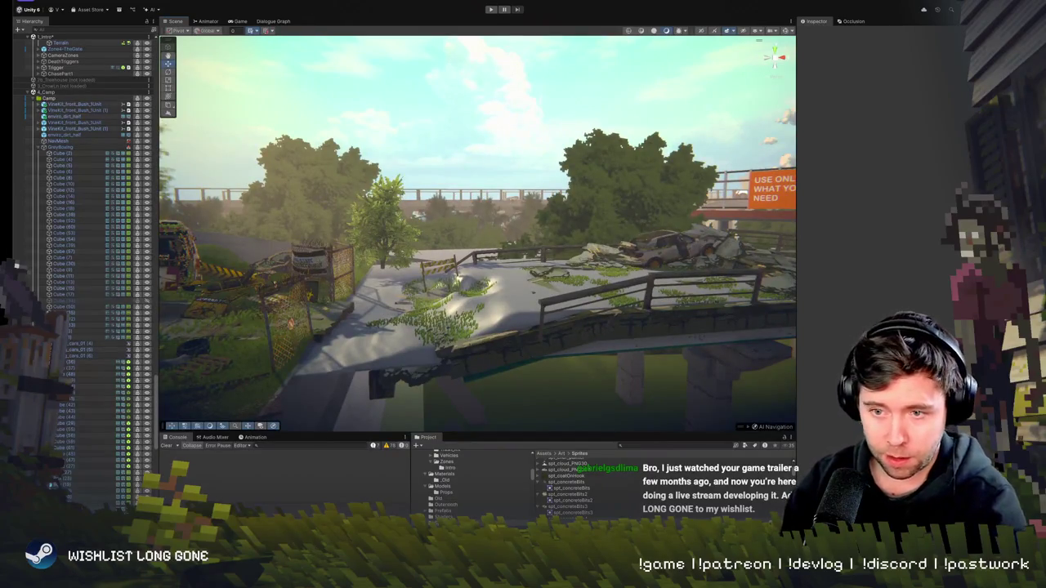
Select the terrain beneath the bridge road and move the view closer over it
{"action": "mouse_move", "coordinate": [487, 257]}
{"action": "left_mouse_down"}
{"action": "mouse_move", "coordinate": [491, 234]}
{"action": "mouse_move", "coordinate": [488, 250]}
{"action": "mouse_move", "coordinate": [514, 263]}
{"action": "mouse_move", "coordinate": [474, 294]}
{"action": "mouse_move", "coordinate": [536, 298]}
{"action": "left_mouse_up"}
{"action": "left_click", "coordinate": [458, 311]}
{"action": "left_click", "coordinate": [462, 309]}
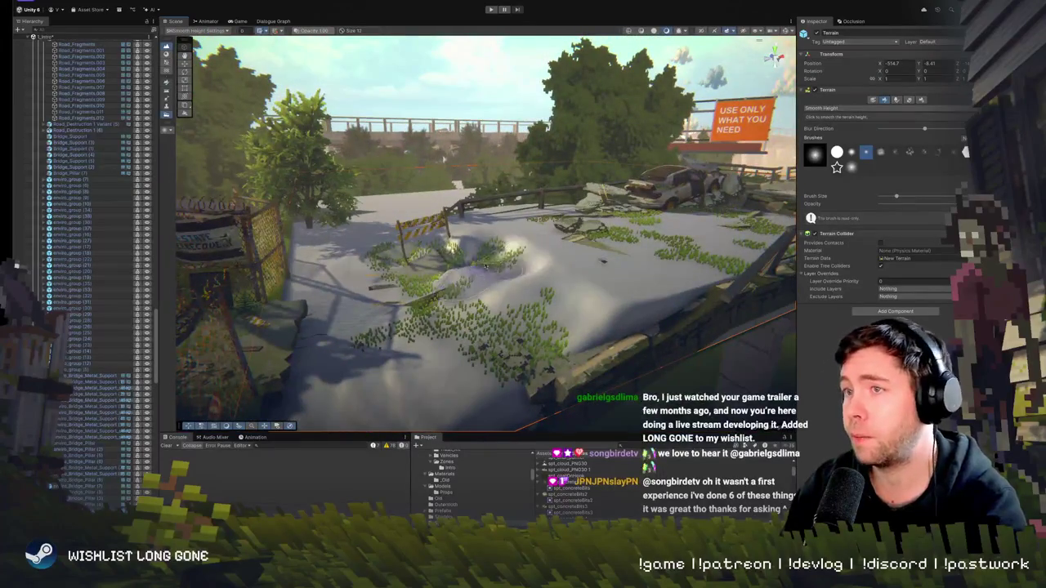
{"action": "left_click_drag", "start_coordinate": [558, 272], "coordinate": [589, 229]}
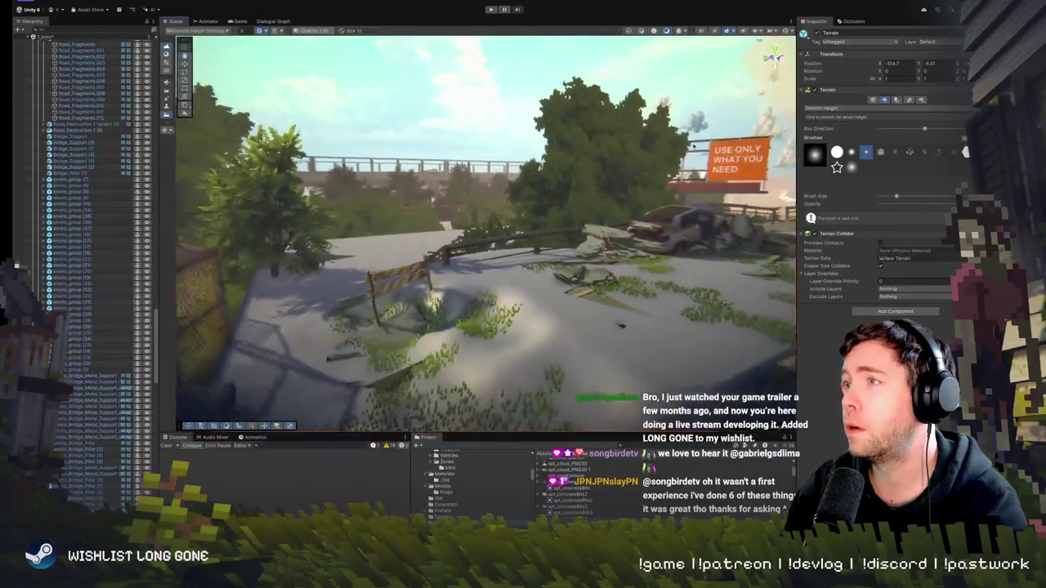
Switch the Paint Terrain tool to Raise or Lower Terrain
{"action": "left_click", "coordinate": [908, 100]}
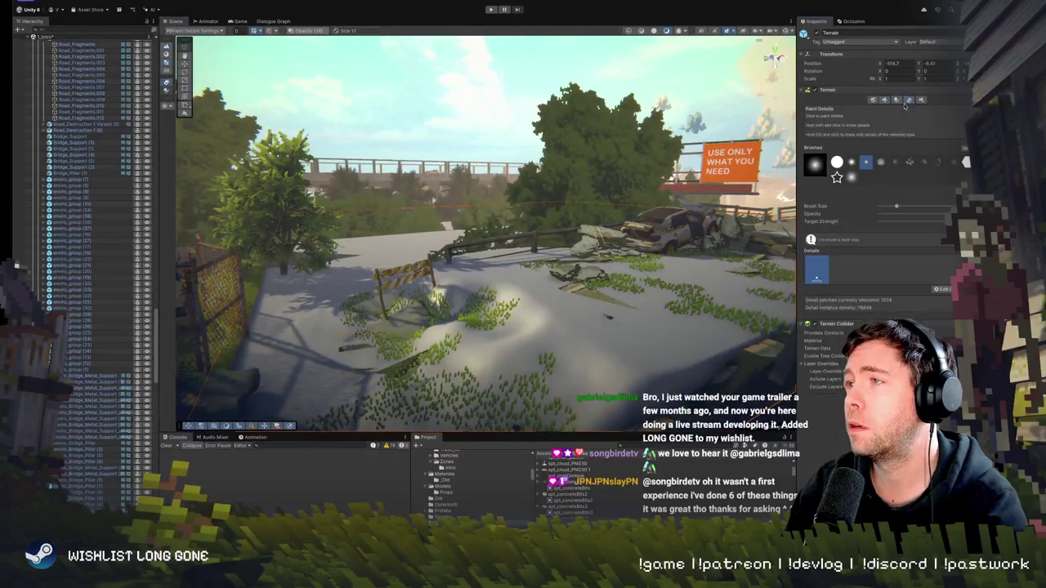
{"action": "left_click", "coordinate": [887, 98]}
{"action": "left_click", "coordinate": [871, 121]}
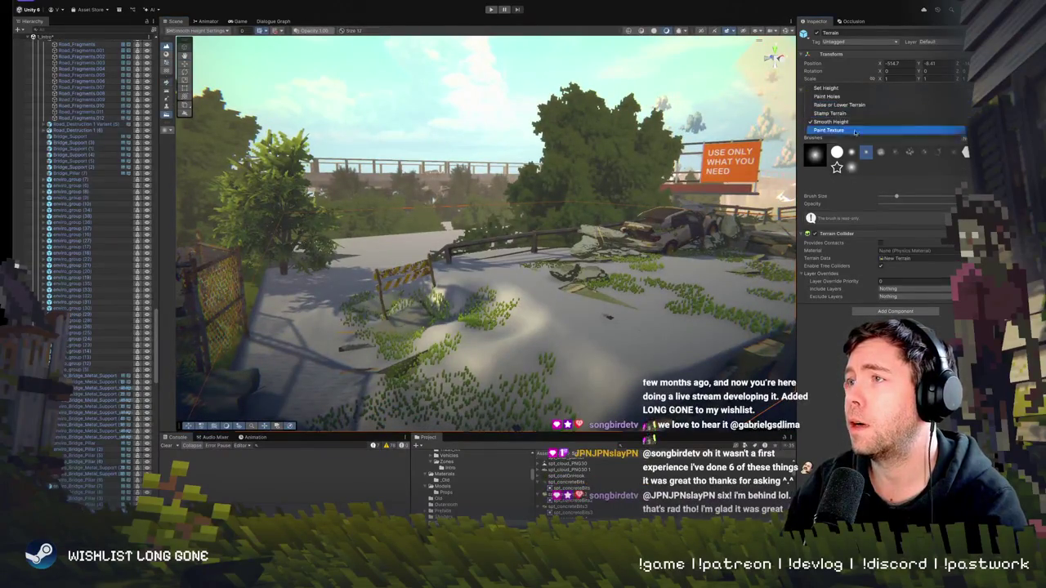
{"action": "left_click", "coordinate": [840, 104]}
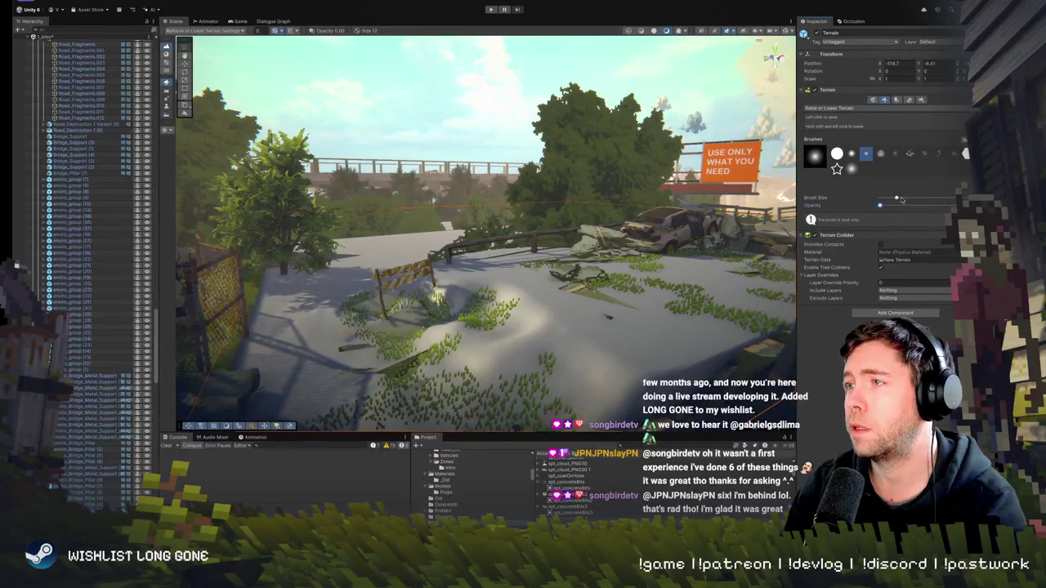
Enlarge the brush and raise the terrain into a mound under the cracked road slabs
{"action": "left_click_drag", "start_coordinate": [901, 200], "coordinate": [905, 198]}
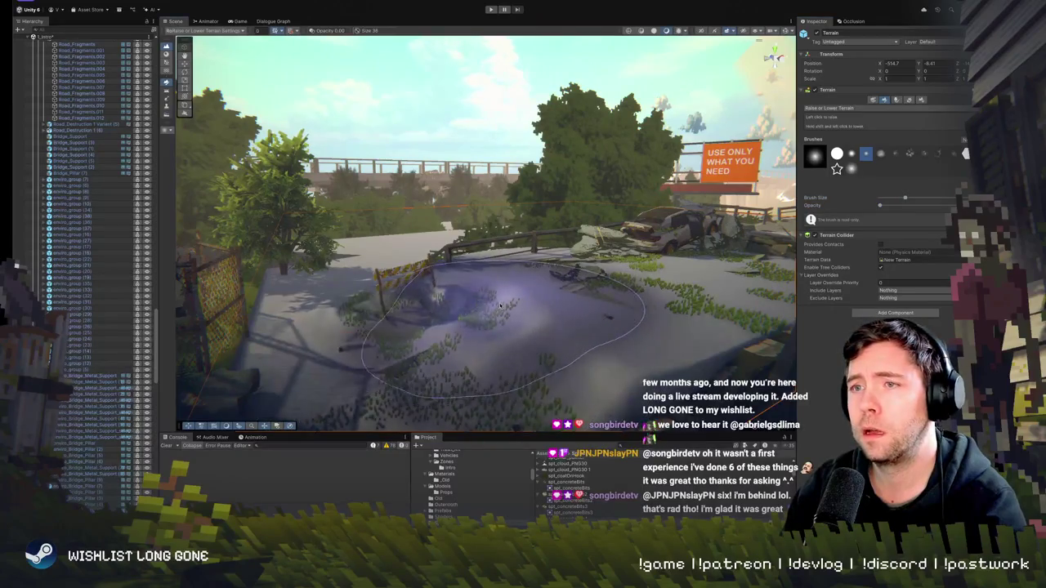
{"action": "mouse_move", "coordinate": [500, 306]}
{"action": "left_mouse_down"}
{"action": "mouse_move", "coordinate": [548, 250]}
{"action": "mouse_move", "coordinate": [529, 262]}
{"action": "mouse_move", "coordinate": [654, 239]}
{"action": "mouse_move", "coordinate": [637, 245]}
{"action": "mouse_move", "coordinate": [617, 216]}
{"action": "mouse_move", "coordinate": [482, 214]}
{"action": "mouse_move", "coordinate": [327, 269]}
{"action": "mouse_move", "coordinate": [388, 323]}
{"action": "mouse_move", "coordinate": [343, 335]}
{"action": "mouse_move", "coordinate": [322, 220]}
{"action": "left_mouse_up"}
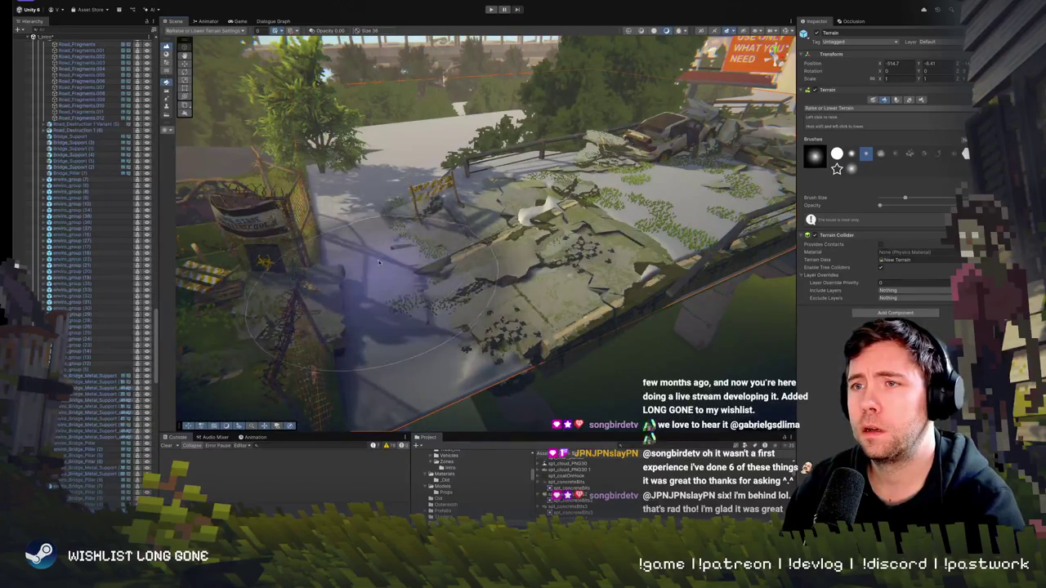
{"action": "mouse_move", "coordinate": [396, 292]}
{"action": "left_mouse_down"}
{"action": "mouse_move", "coordinate": [385, 279]}
{"action": "mouse_move", "coordinate": [523, 213]}
{"action": "left_mouse_up"}
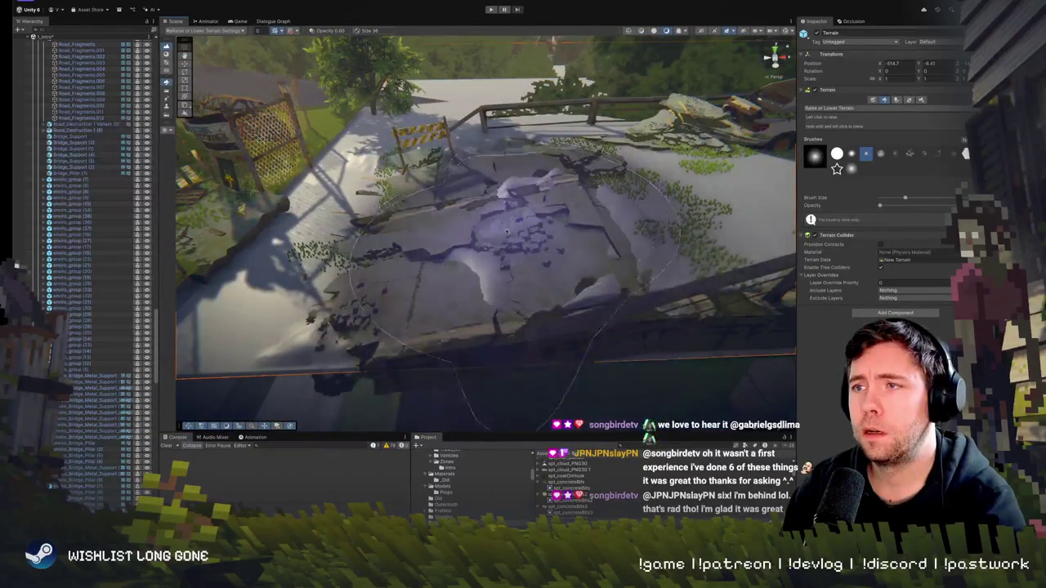
{"action": "left_click_drag", "start_coordinate": [465, 247], "coordinate": [526, 139]}
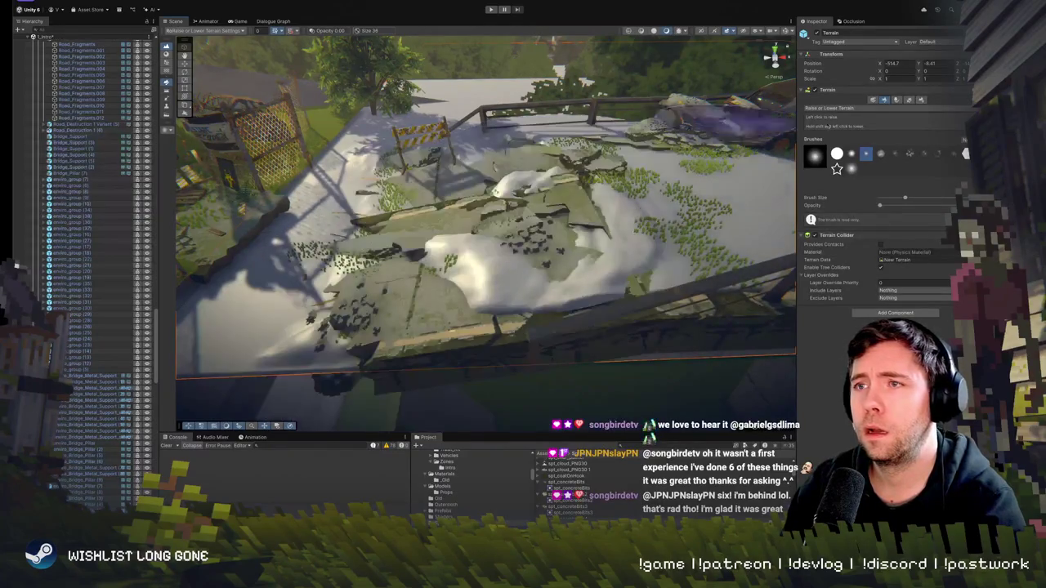
{"action": "left_click_drag", "start_coordinate": [612, 214], "coordinate": [425, 311]}
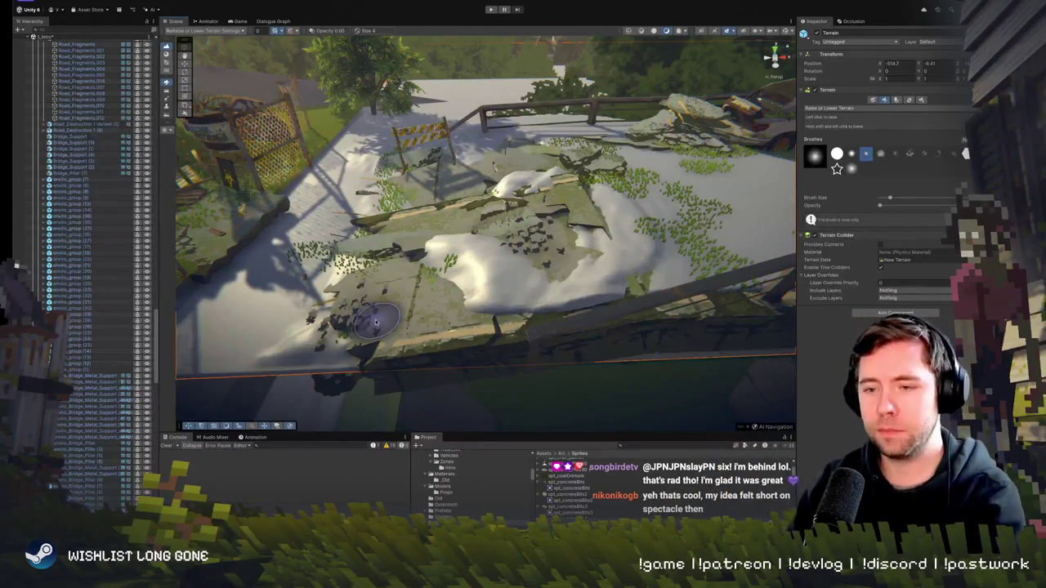
{"action": "mouse_move", "coordinate": [410, 278]}
{"action": "left_mouse_down"}
{"action": "mouse_move", "coordinate": [391, 211]}
{"action": "mouse_move", "coordinate": [413, 244]}
{"action": "mouse_move", "coordinate": [432, 237]}
{"action": "mouse_move", "coordinate": [506, 258]}
{"action": "left_mouse_up"}
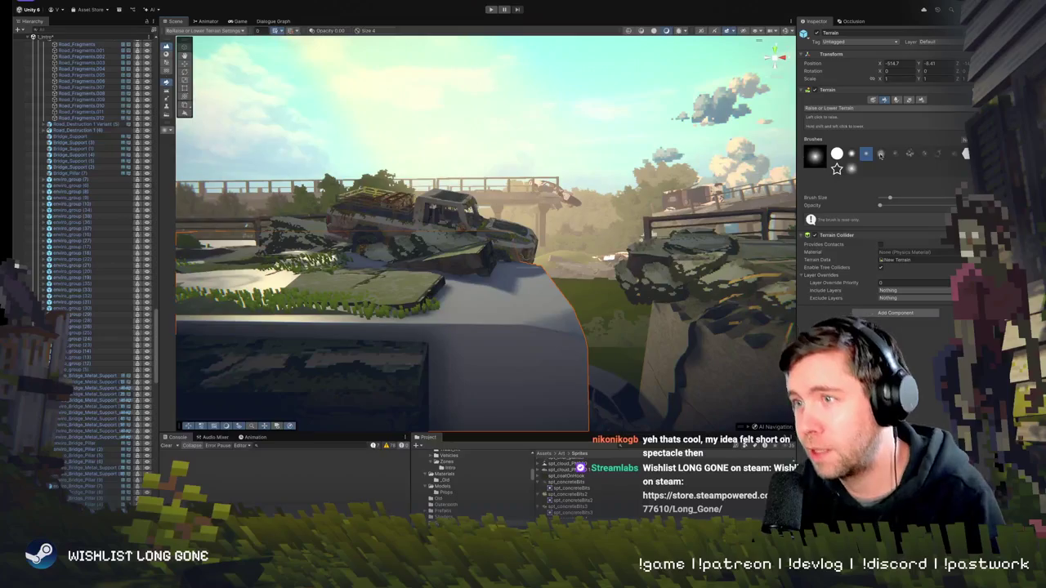
Orbit the camera around the broken bridge gaps, billboard and overpass to inspect the raised terrain
{"action": "left_click_drag", "start_coordinate": [601, 248], "coordinate": [591, 280]}
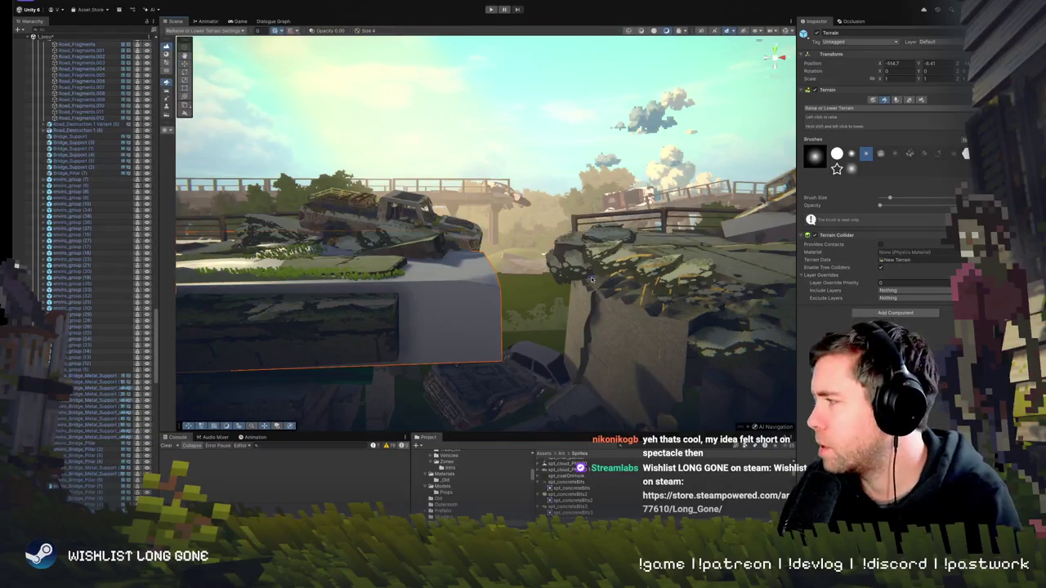
{"action": "left_click_drag", "start_coordinate": [653, 254], "coordinate": [646, 270]}
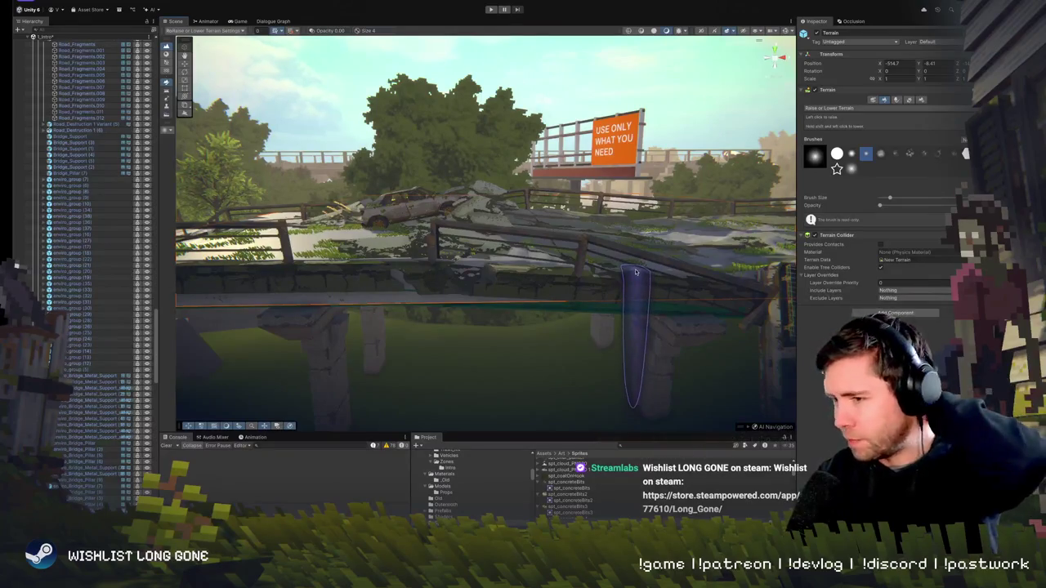
{"action": "mouse_move", "coordinate": [589, 229]}
{"action": "left_mouse_down"}
{"action": "mouse_move", "coordinate": [555, 233]}
{"action": "mouse_move", "coordinate": [669, 235]}
{"action": "mouse_move", "coordinate": [631, 292]}
{"action": "left_mouse_up"}
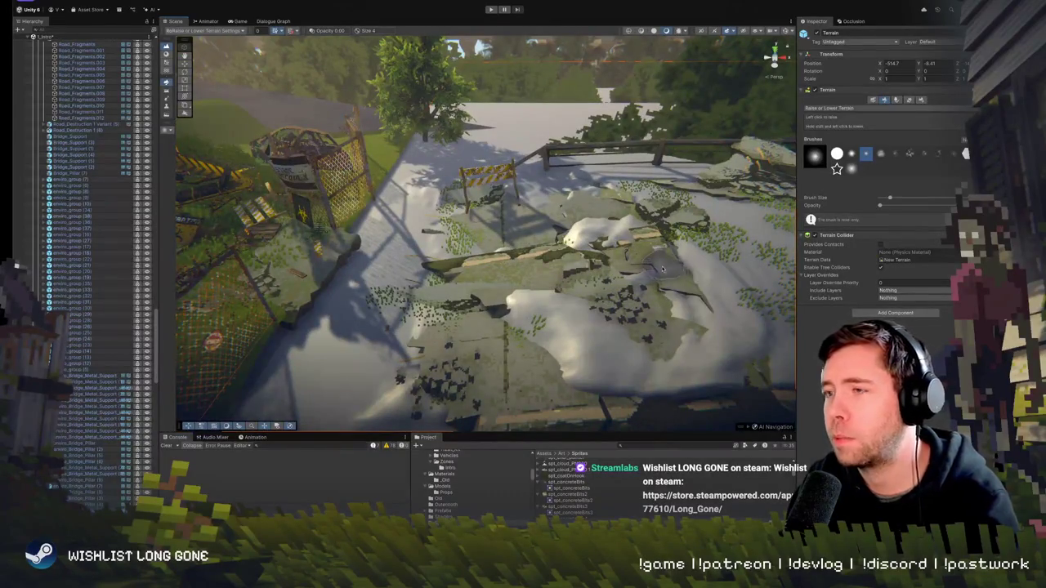
{"action": "left_click_drag", "start_coordinate": [666, 274], "coordinate": [625, 262]}
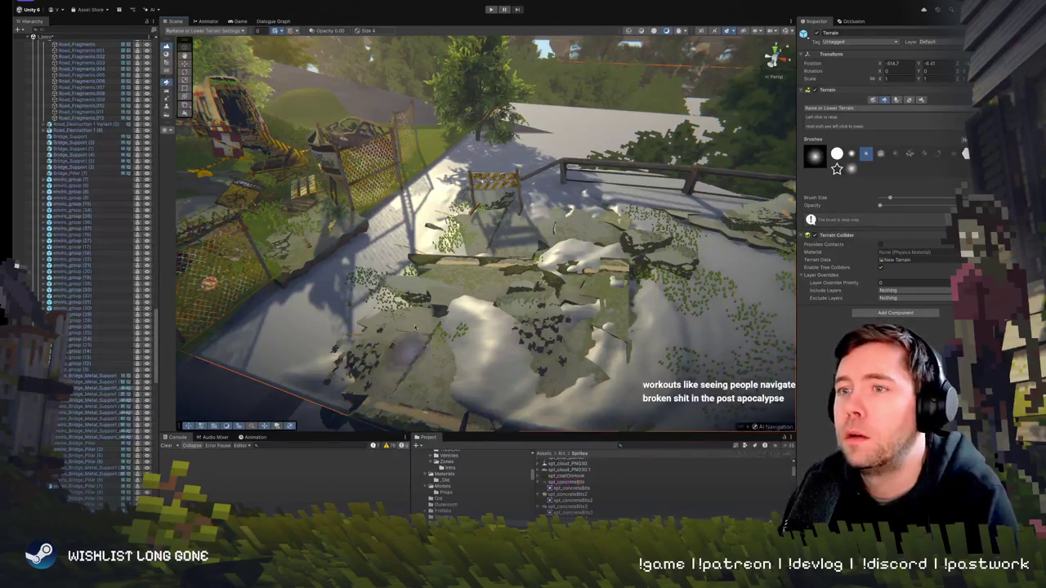
{"action": "left_click_drag", "start_coordinate": [490, 257], "coordinate": [488, 308]}
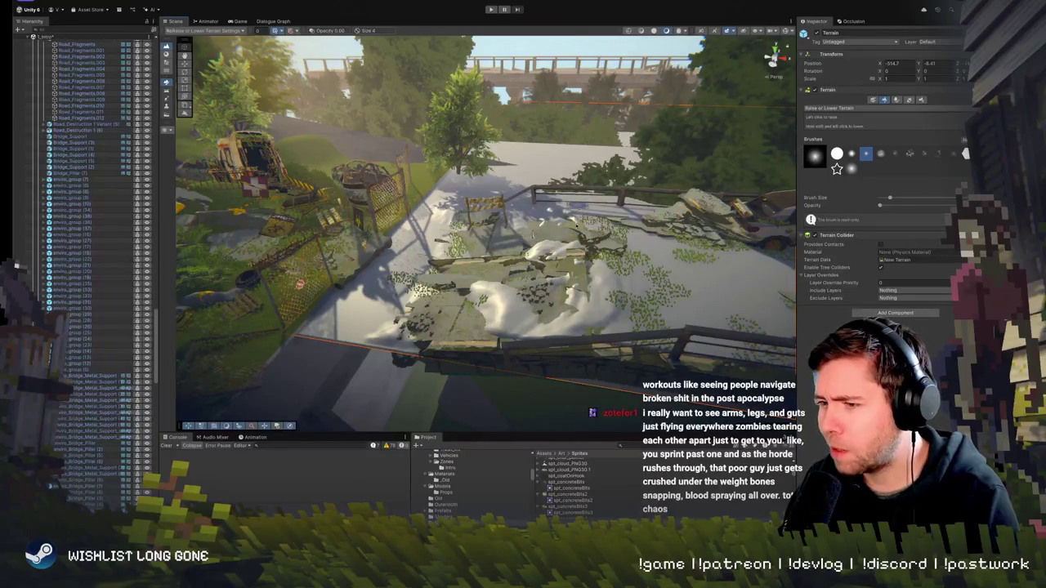
{"action": "left_click_drag", "start_coordinate": [576, 209], "coordinate": [474, 282]}
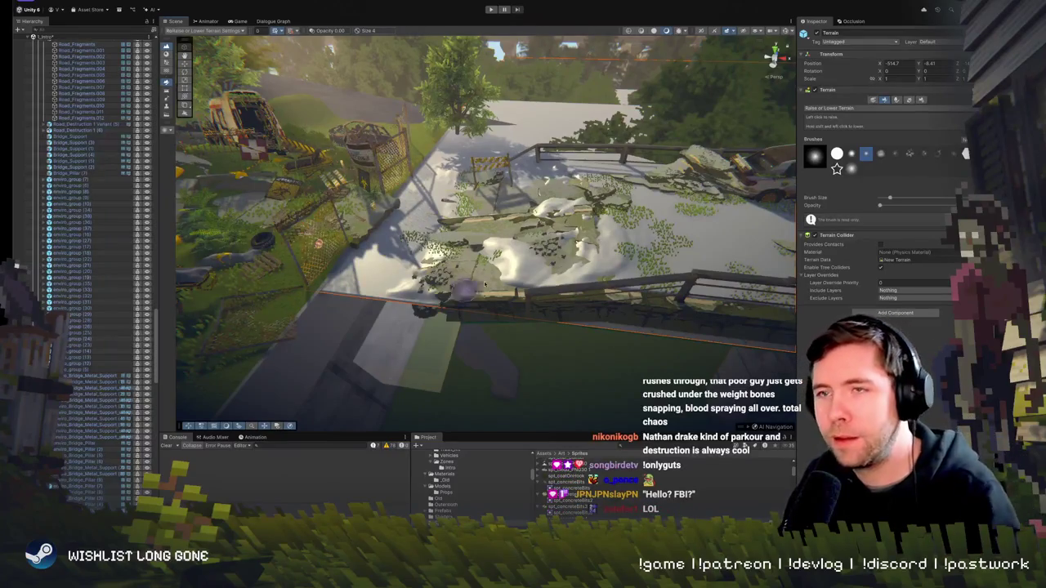
{"action": "mouse_move", "coordinate": [461, 290]}
{"action": "left_mouse_down"}
{"action": "mouse_move", "coordinate": [457, 311]}
{"action": "mouse_move", "coordinate": [466, 294]}
{"action": "mouse_move", "coordinate": [461, 304]}
{"action": "mouse_move", "coordinate": [283, 171]}
{"action": "mouse_move", "coordinate": [359, 222]}
{"action": "mouse_move", "coordinate": [368, 246]}
{"action": "mouse_move", "coordinate": [484, 239]}
{"action": "left_mouse_up"}
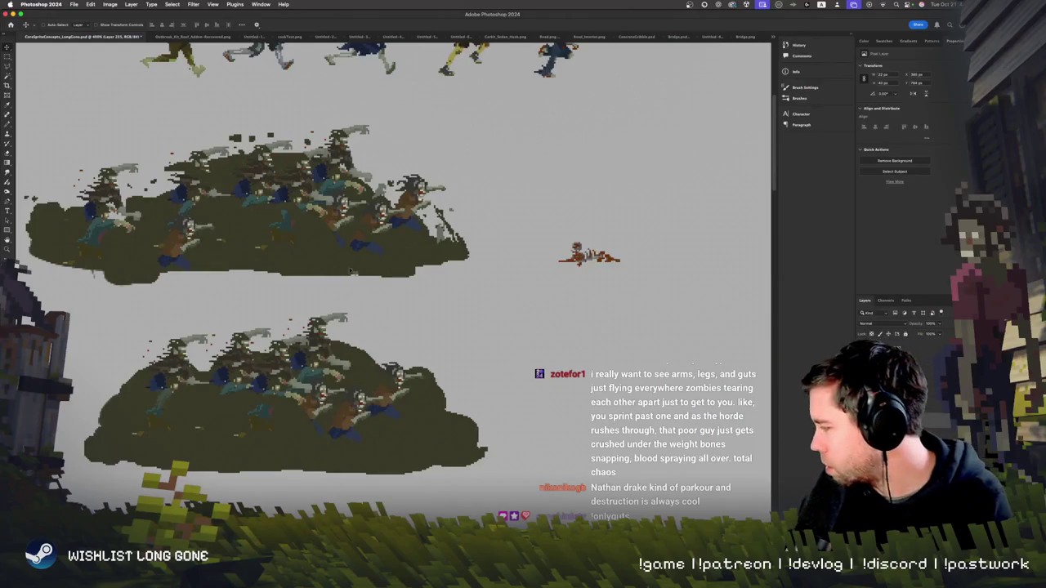
Scroll the Photoshop canvas to the zombie sprite rows and zoom in to 600%
{"action": "scroll", "coordinate": [344, 389], "scroll_direction": "up", "scroll_amount": 5}
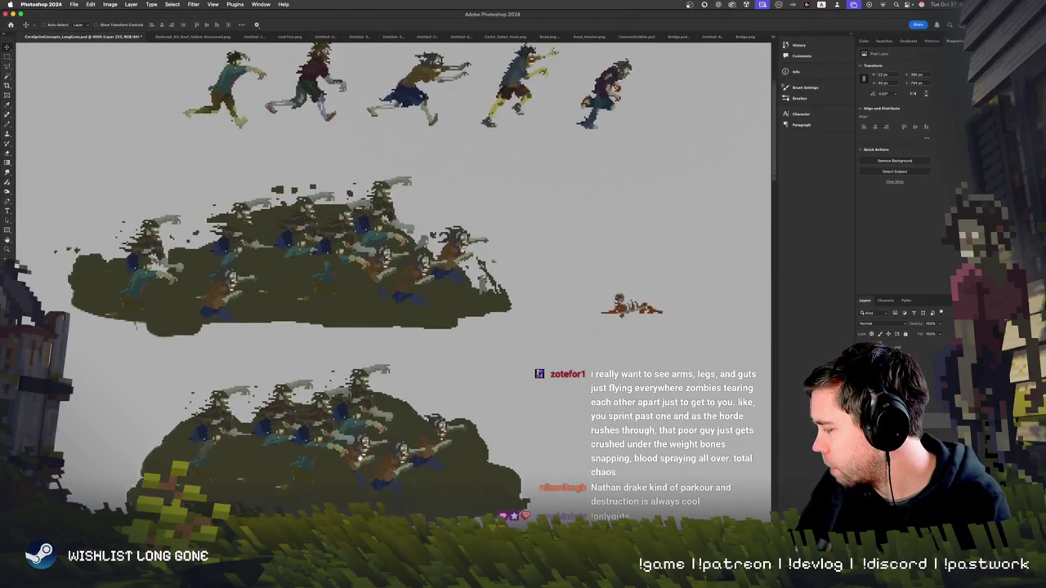
{"action": "scroll", "coordinate": [344, 389], "scroll_direction": "down", "scroll_amount": 12}
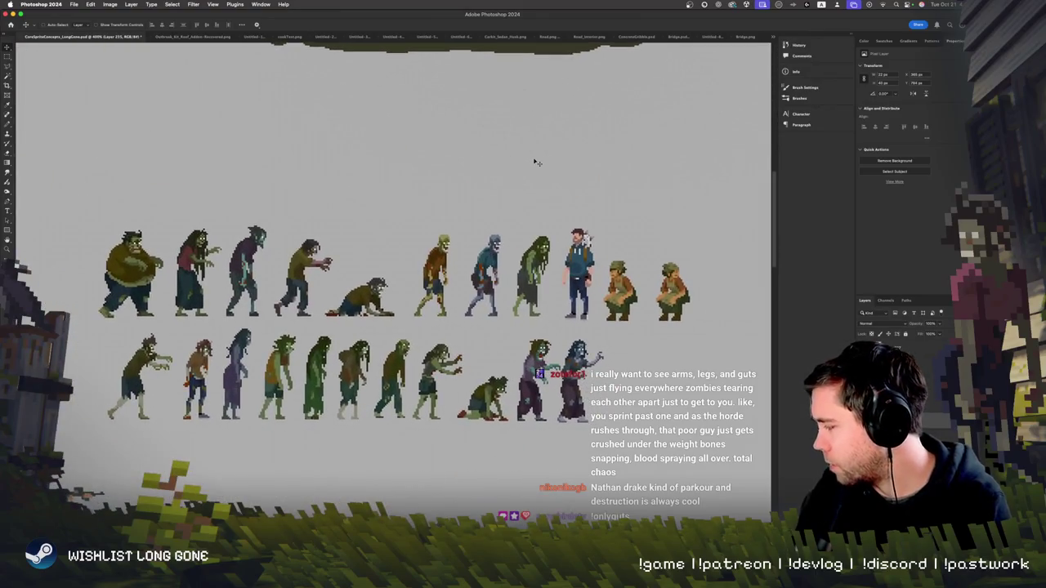
{"action": "key", "text": "super+equal"}
{"action": "key", "text": "super+equal"}
{"action": "scroll", "coordinate": [535, 162], "scroll_direction": "left", "scroll_amount": 5}
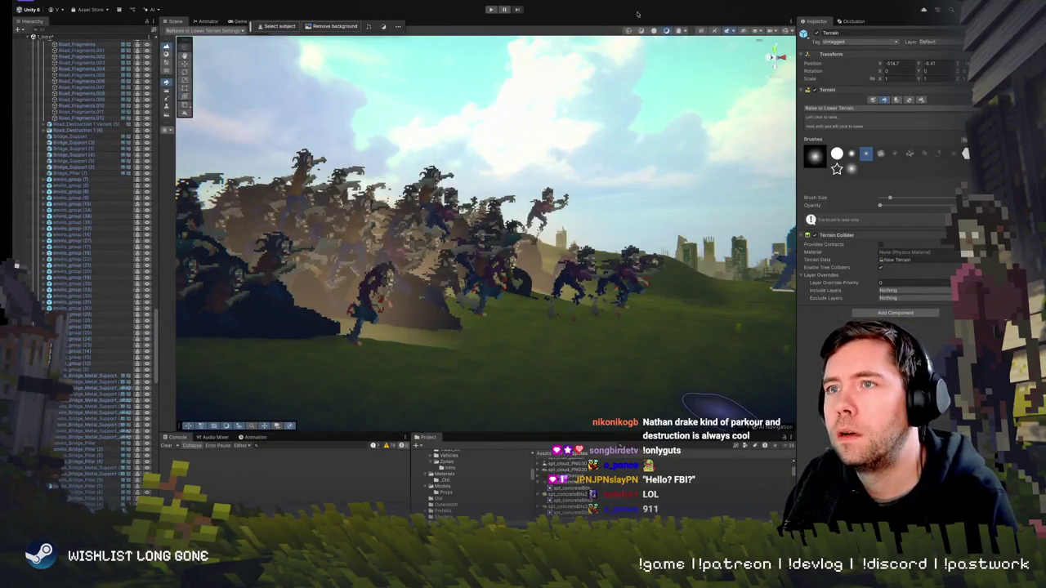
Fly the Scene camera past the zombie horde to a wide view of the city and character
{"action": "scroll", "coordinate": [384, 221], "scroll_direction": "up", "scroll_amount": 5}
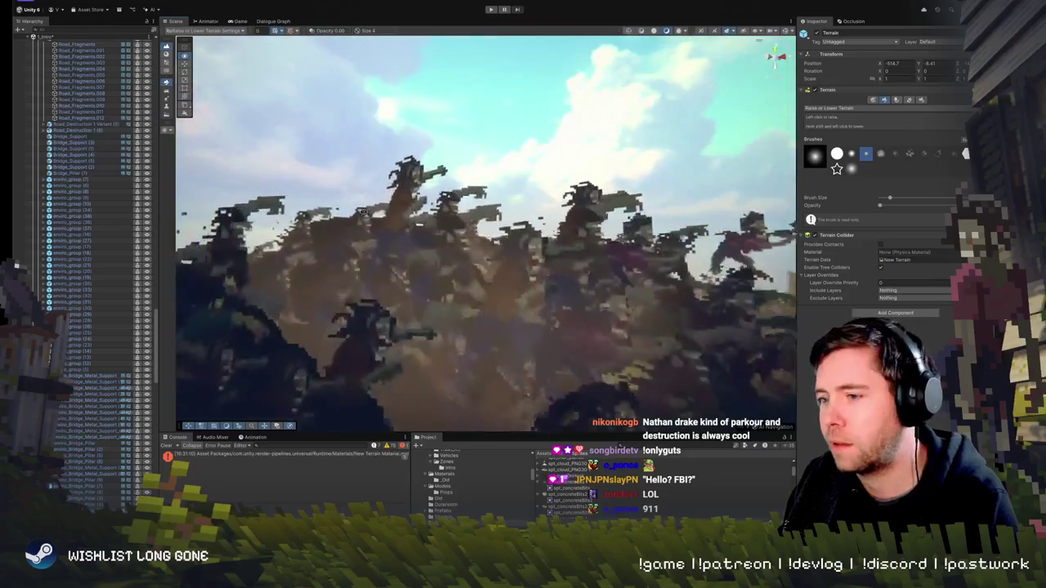
{"action": "scroll", "coordinate": [362, 212], "scroll_direction": "down", "scroll_amount": 3}
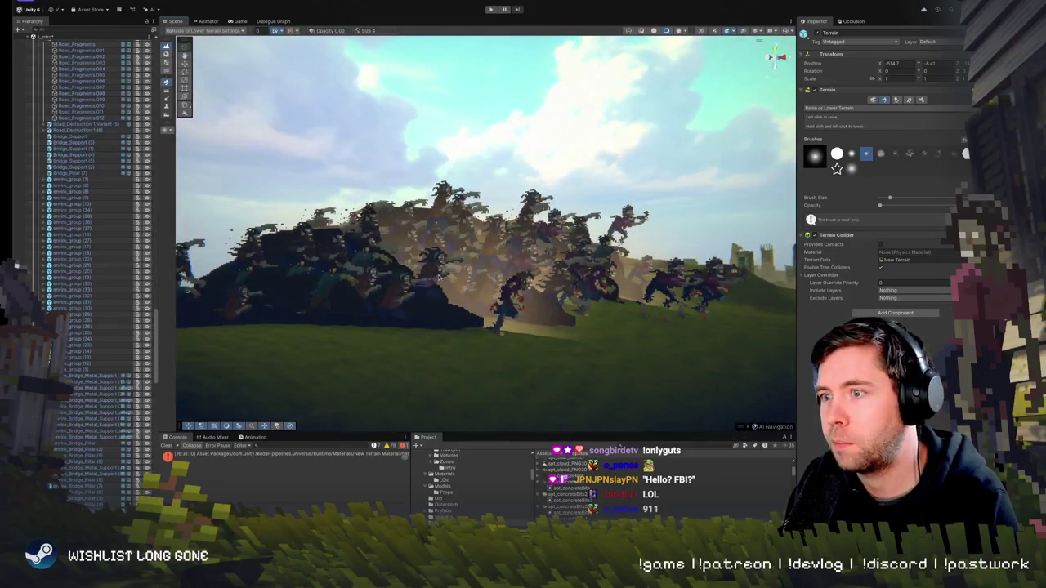
{"action": "left_click_drag", "start_coordinate": [490, 311], "coordinate": [539, 334]}
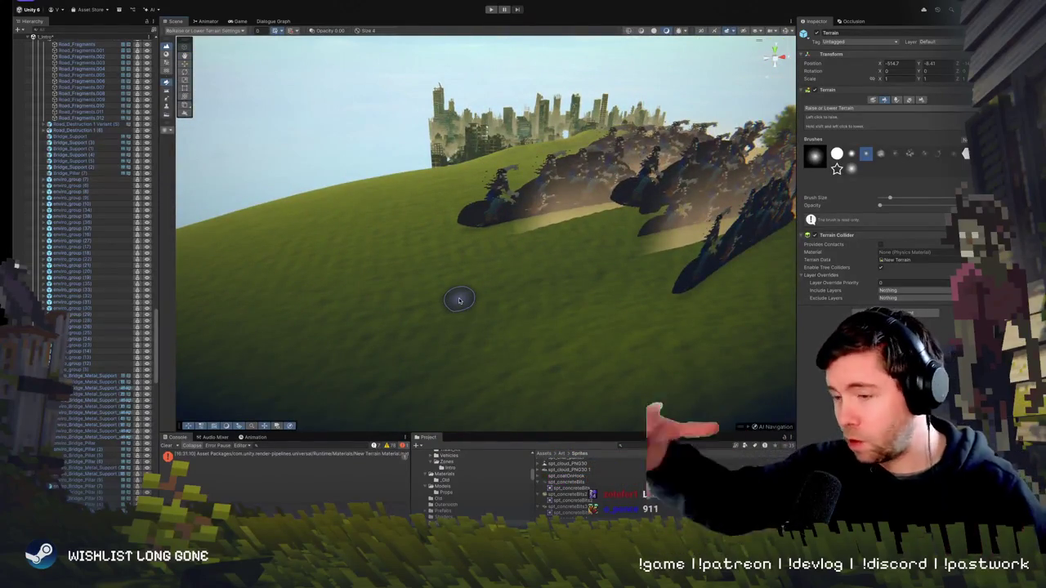
{"action": "left_click_drag", "start_coordinate": [450, 249], "coordinate": [423, 247]}
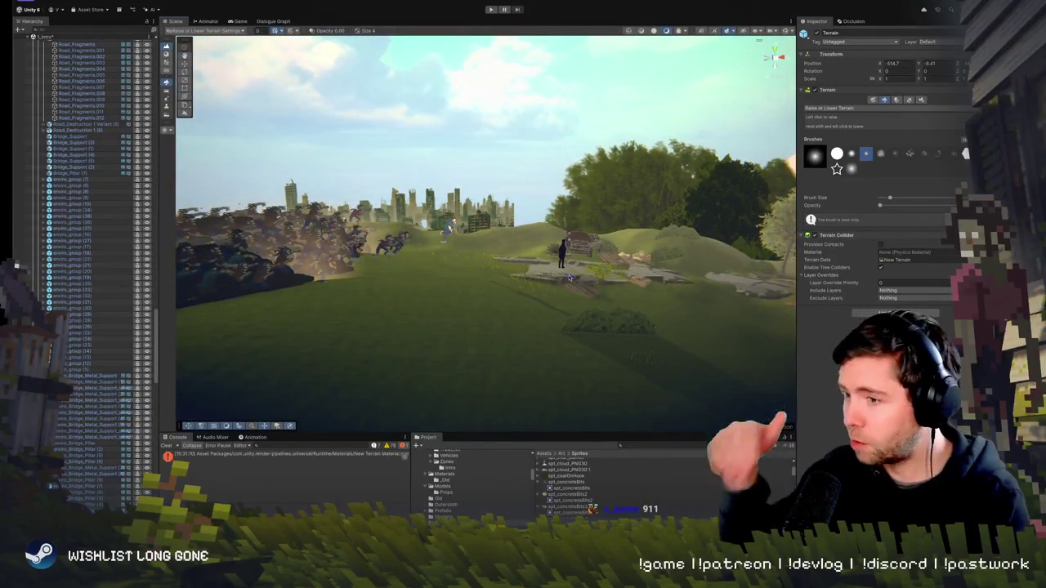
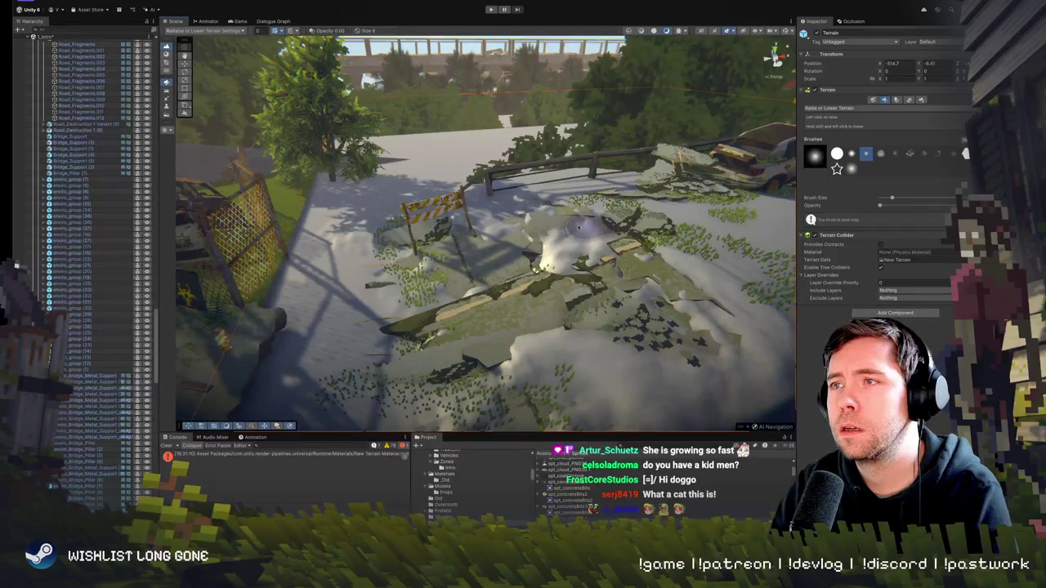
Raise two mounds beside the barrier, then smooth the fresh mound with Smooth Height
{"action": "mouse_move", "coordinate": [614, 219]}
{"action": "left_mouse_down"}
{"action": "mouse_move", "coordinate": [621, 274]}
{"action": "mouse_move", "coordinate": [488, 321]}
{"action": "left_mouse_up"}
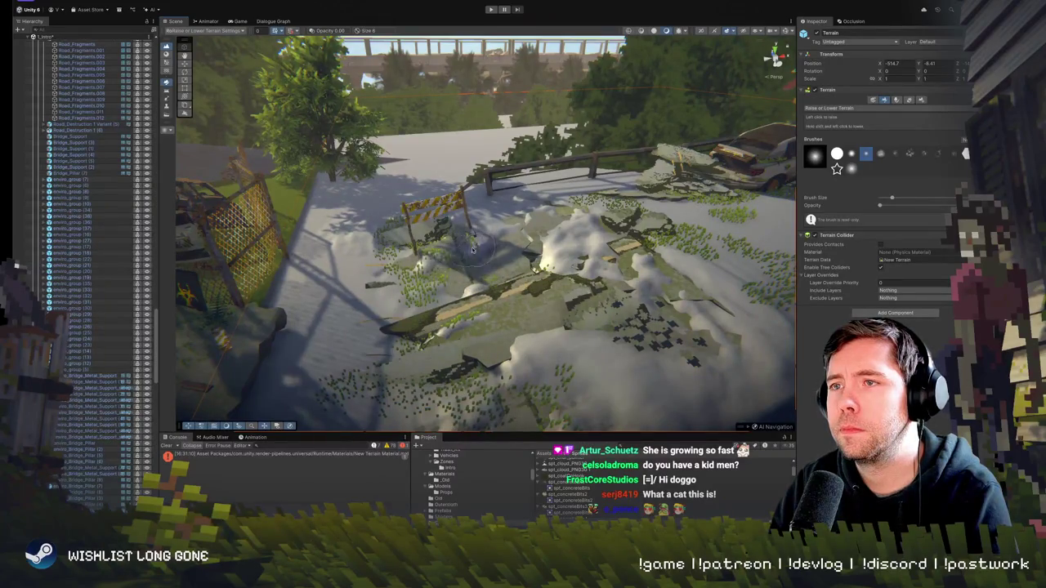
{"action": "left_click_drag", "start_coordinate": [519, 252], "coordinate": [527, 226]}
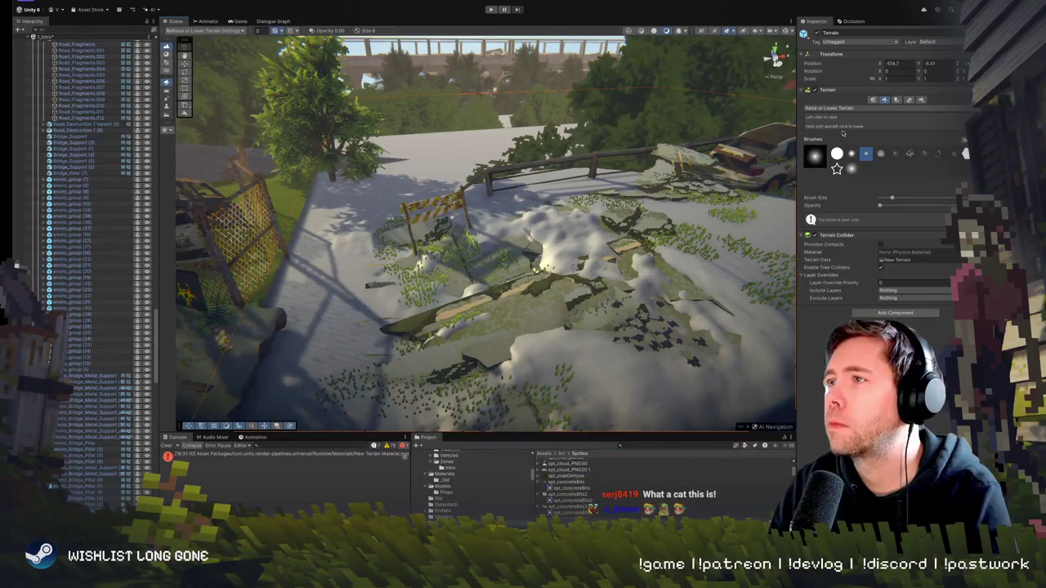
{"action": "left_click", "coordinate": [850, 107]}
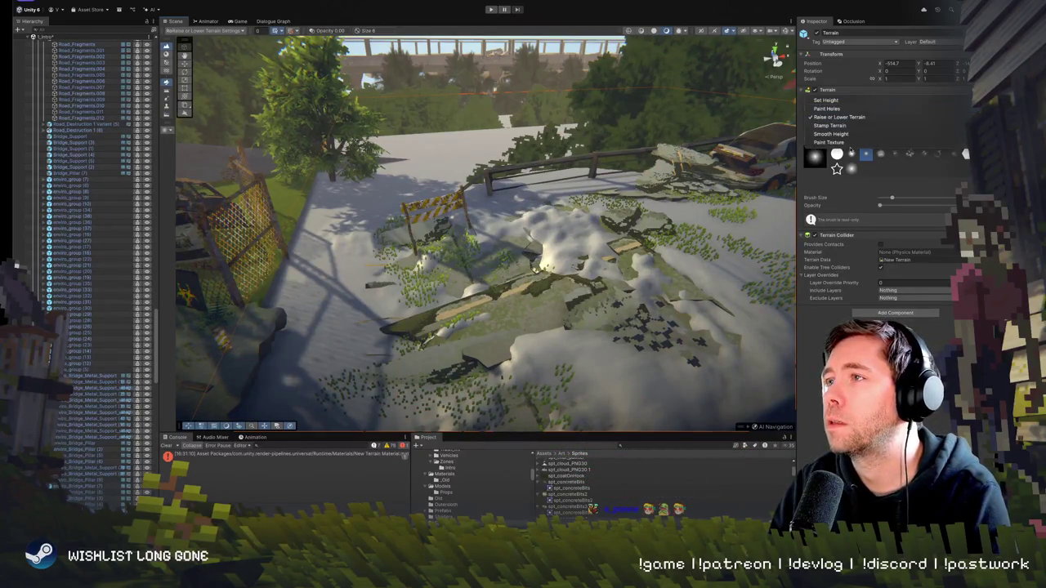
{"action": "left_click", "coordinate": [841, 134]}
{"action": "mouse_move", "coordinate": [552, 273]}
{"action": "left_mouse_down"}
{"action": "mouse_move", "coordinate": [604, 245]}
{"action": "mouse_move", "coordinate": [556, 237]}
{"action": "left_mouse_up"}
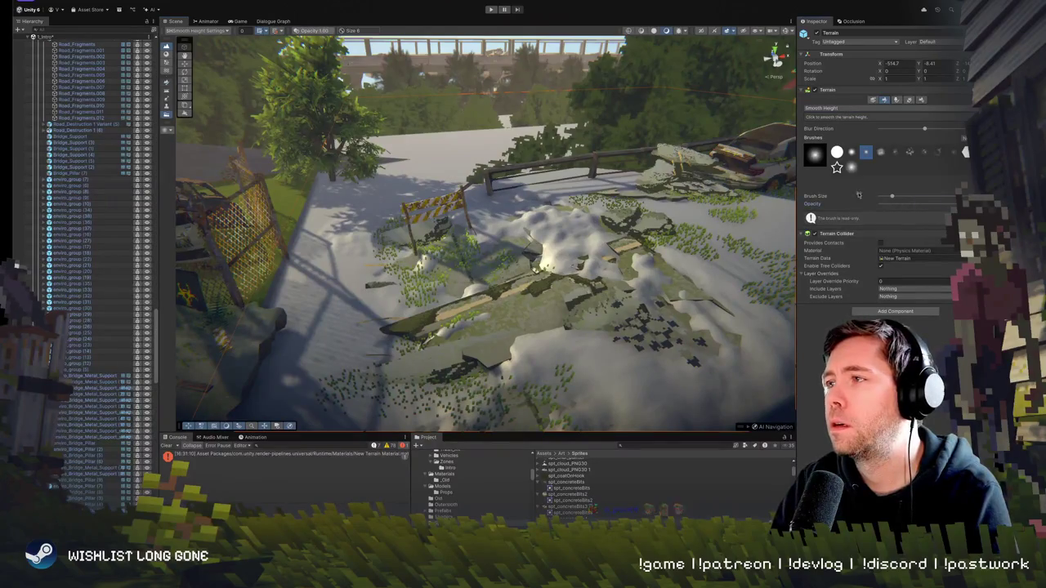
Enlarge the smoothing brush and smooth the road surface across the bridge
{"action": "left_click_drag", "start_coordinate": [858, 195], "coordinate": [874, 195]}
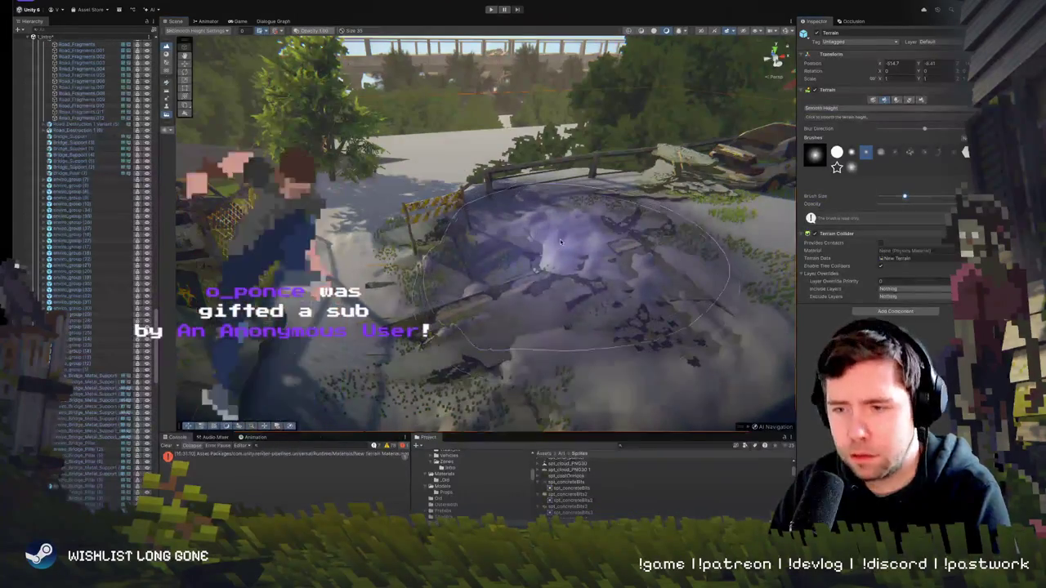
{"action": "mouse_move", "coordinate": [560, 241]}
{"action": "left_mouse_down"}
{"action": "mouse_move", "coordinate": [517, 213]}
{"action": "mouse_move", "coordinate": [460, 280]}
{"action": "mouse_move", "coordinate": [433, 255]}
{"action": "left_mouse_up"}
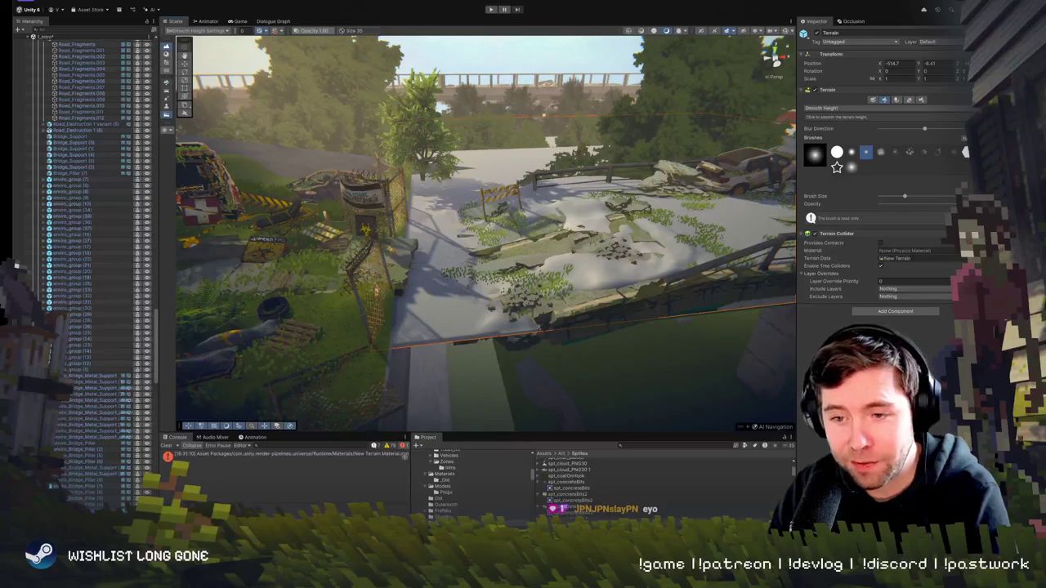
{"action": "mouse_move", "coordinate": [621, 261]}
{"action": "left_mouse_down"}
{"action": "mouse_move", "coordinate": [572, 220]}
{"action": "mouse_move", "coordinate": [537, 210]}
{"action": "mouse_move", "coordinate": [514, 234]}
{"action": "mouse_move", "coordinate": [588, 244]}
{"action": "mouse_move", "coordinate": [556, 248]}
{"action": "mouse_move", "coordinate": [557, 267]}
{"action": "left_mouse_up"}
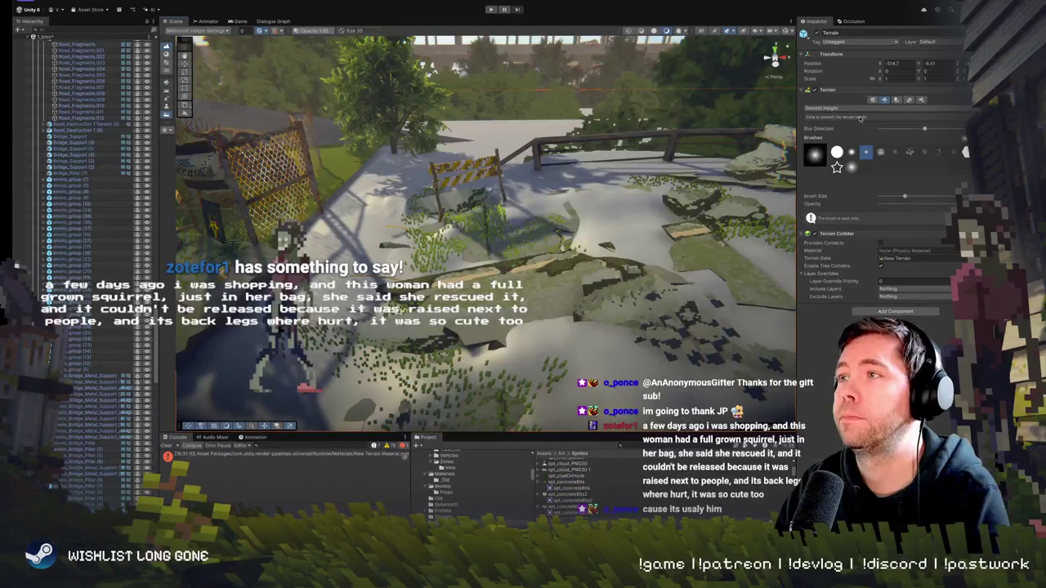
{"action": "left_click", "coordinate": [860, 109]}
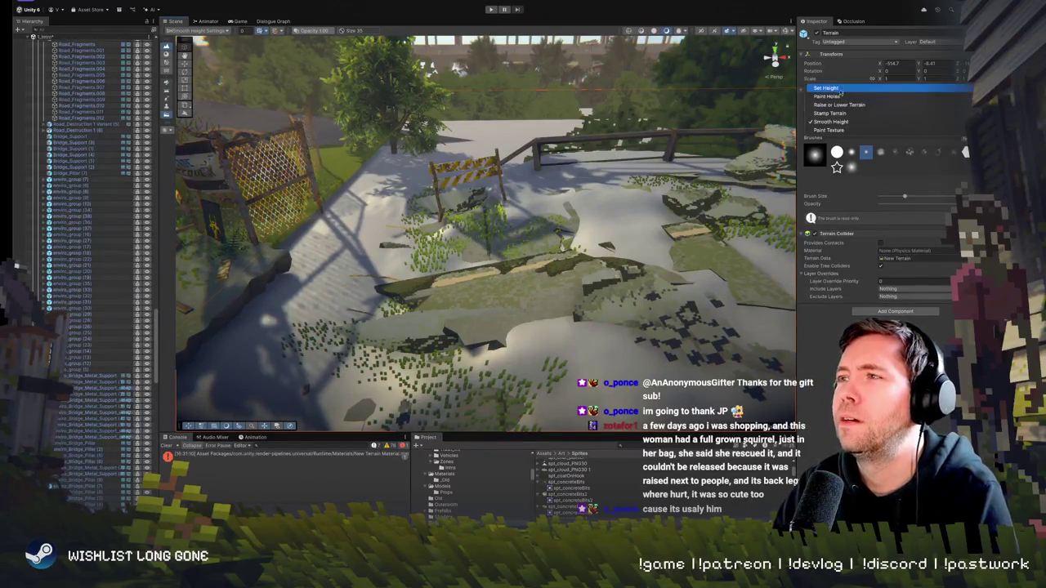
Undo a stray bump, raise the centre ground and lower it around the concrete pieces
{"action": "left_click", "coordinate": [839, 104]}
{"action": "left_click", "coordinate": [525, 287]}
{"action": "key", "text": "ctrl+z"}
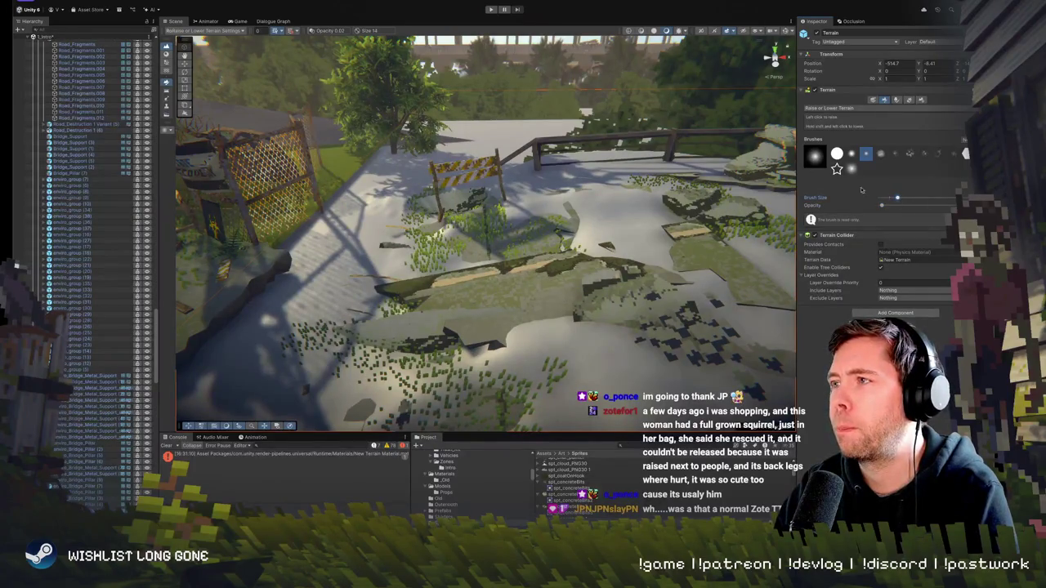
{"action": "mouse_move", "coordinate": [458, 327]}
{"action": "left_mouse_down"}
{"action": "mouse_move", "coordinate": [425, 343]}
{"action": "mouse_move", "coordinate": [534, 258]}
{"action": "mouse_move", "coordinate": [506, 245]}
{"action": "left_mouse_up"}
{"action": "mouse_move", "coordinate": [458, 343]}
{"action": "left_mouse_down"}
{"action": "mouse_move", "coordinate": [449, 327]}
{"action": "mouse_move", "coordinate": [506, 327]}
{"action": "left_mouse_up"}
{"action": "mouse_move", "coordinate": [628, 288]}
{"action": "left_mouse_down"}
{"action": "mouse_move", "coordinate": [501, 260]}
{"action": "mouse_move", "coordinate": [490, 311]}
{"action": "mouse_move", "coordinate": [393, 327]}
{"action": "mouse_move", "coordinate": [384, 343]}
{"action": "mouse_move", "coordinate": [560, 259]}
{"action": "left_mouse_up"}
Switch to Smooth Height with Brush Size 74 and frame the bridge terrain
{"action": "key", "text": "w"}
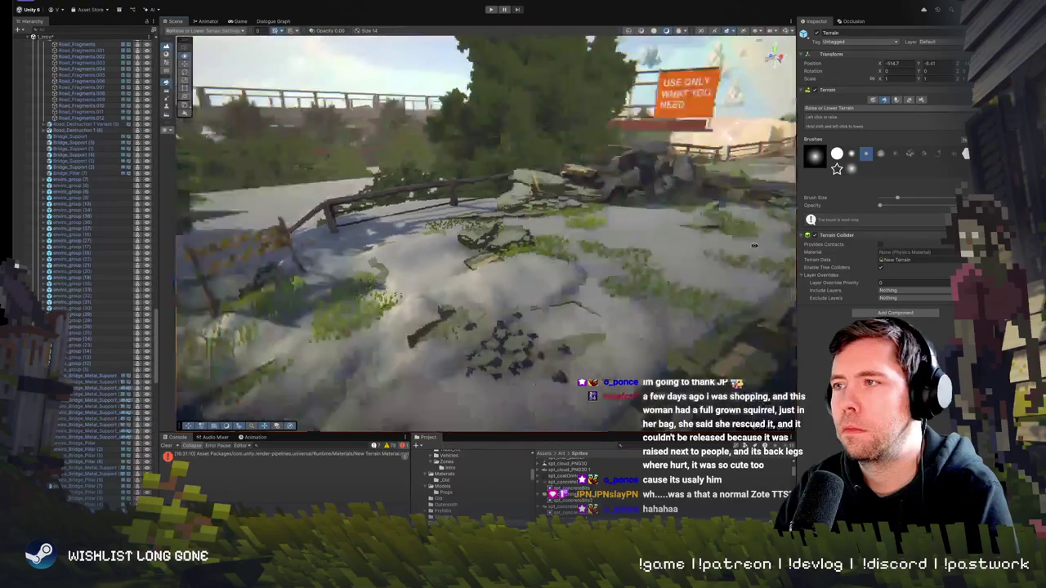
{"action": "key", "text": "w"}
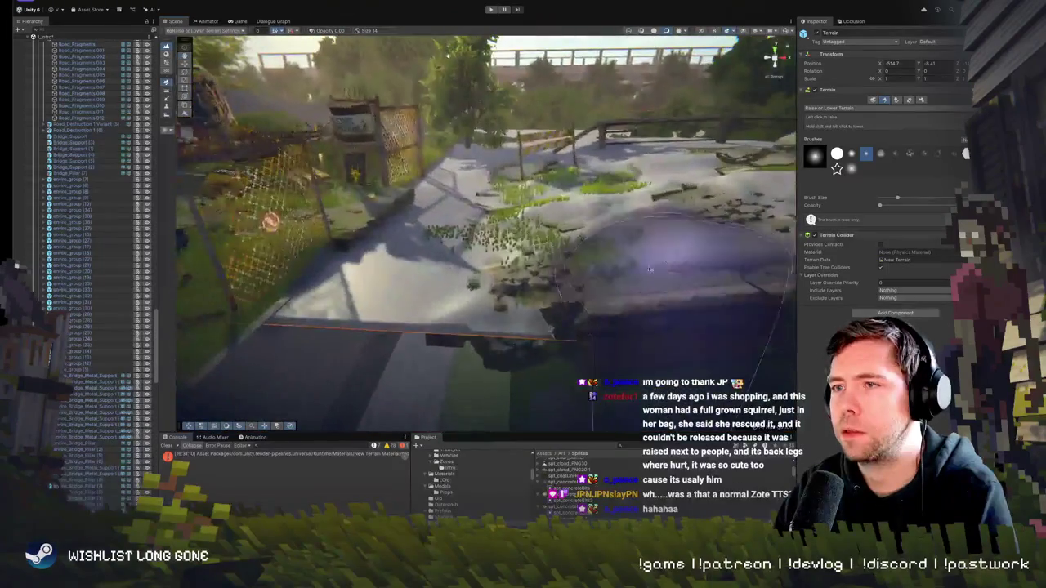
{"action": "key", "text": "w"}
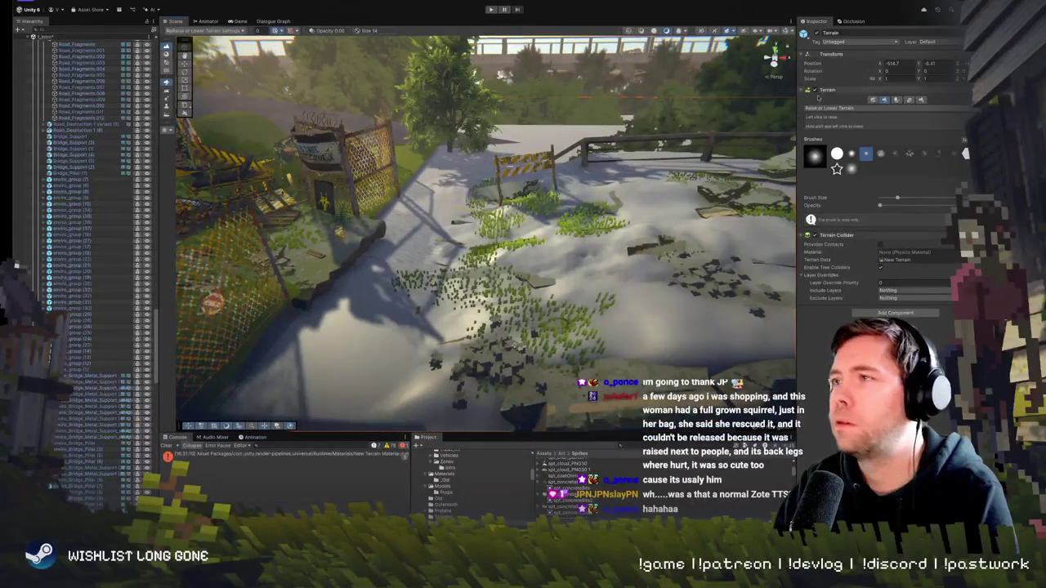
{"action": "left_click", "coordinate": [843, 109]}
{"action": "left_click", "coordinate": [845, 134]}
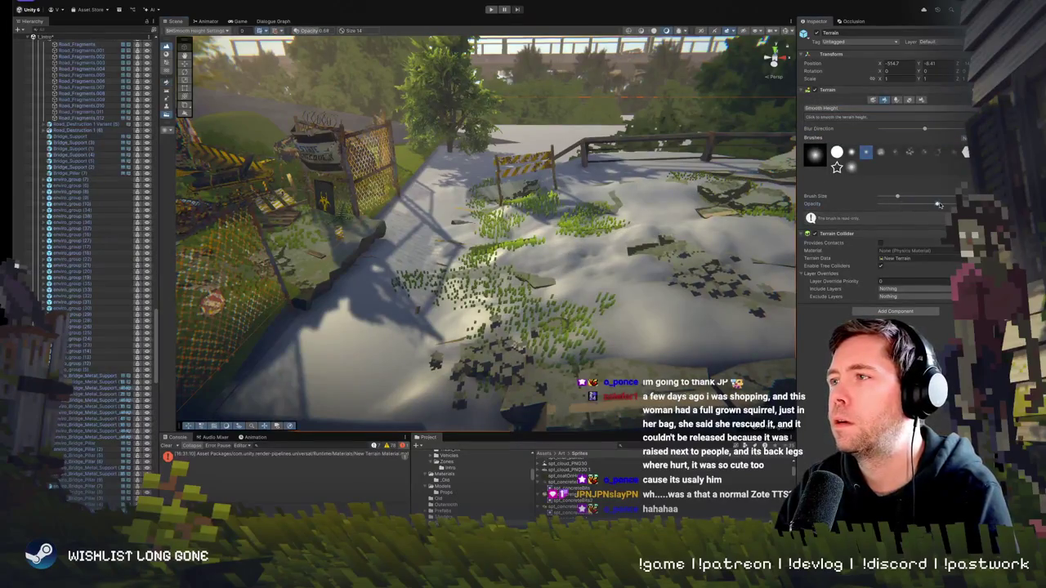
{"action": "left_click_drag", "start_coordinate": [909, 198], "coordinate": [911, 198]}
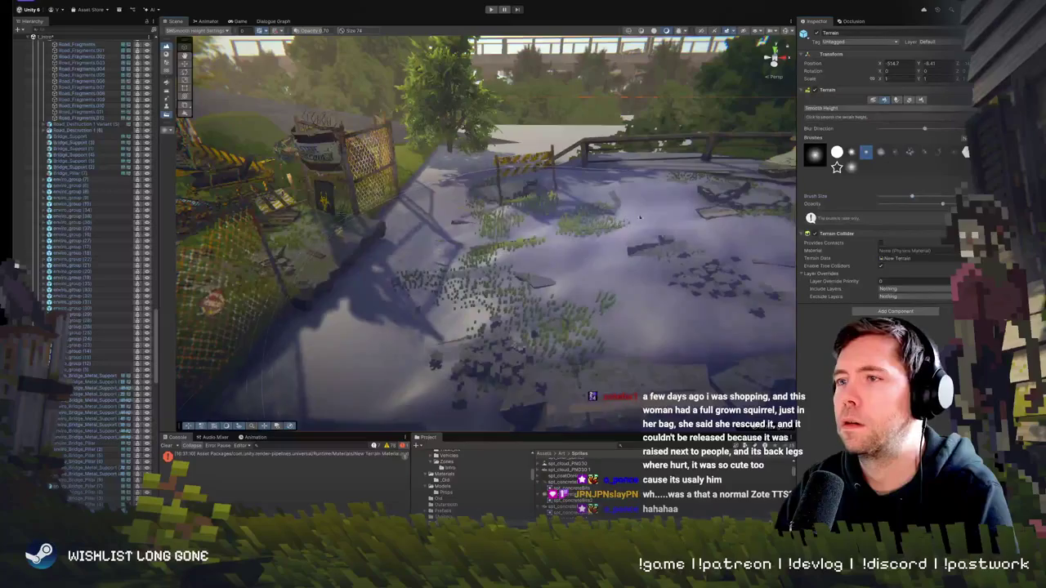
{"action": "scroll", "coordinate": [715, 185], "scroll_direction": "up", "scroll_amount": 3}
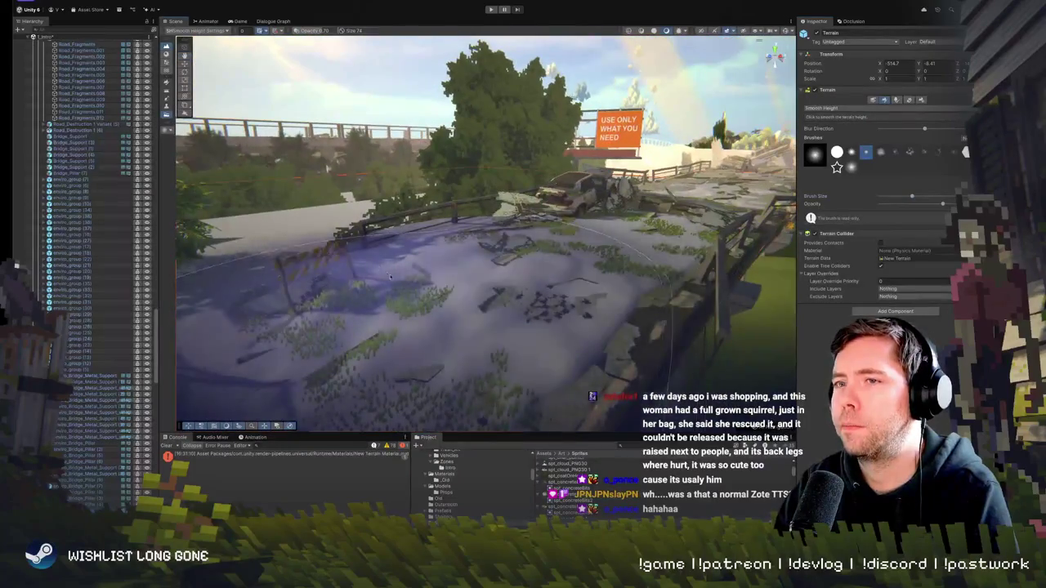
{"action": "left_click_drag", "start_coordinate": [715, 186], "coordinate": [511, 254]}
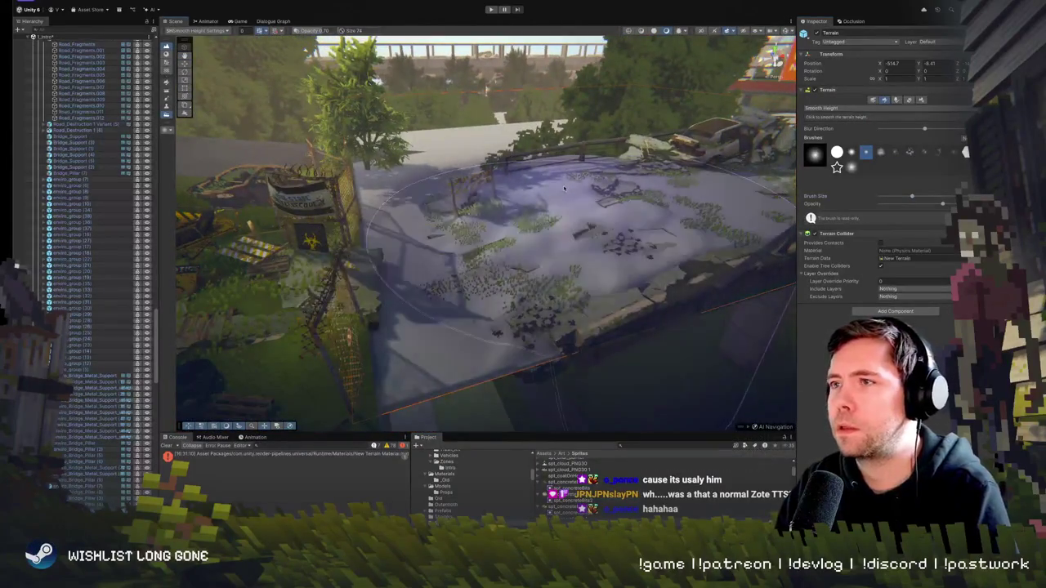
{"action": "mouse_move", "coordinate": [566, 200]}
{"action": "left_mouse_down"}
{"action": "mouse_move", "coordinate": [656, 156]}
{"action": "mouse_move", "coordinate": [683, 188]}
{"action": "mouse_move", "coordinate": [673, 191]}
{"action": "mouse_move", "coordinate": [635, 299]}
{"action": "mouse_move", "coordinate": [529, 226]}
{"action": "left_mouse_up"}
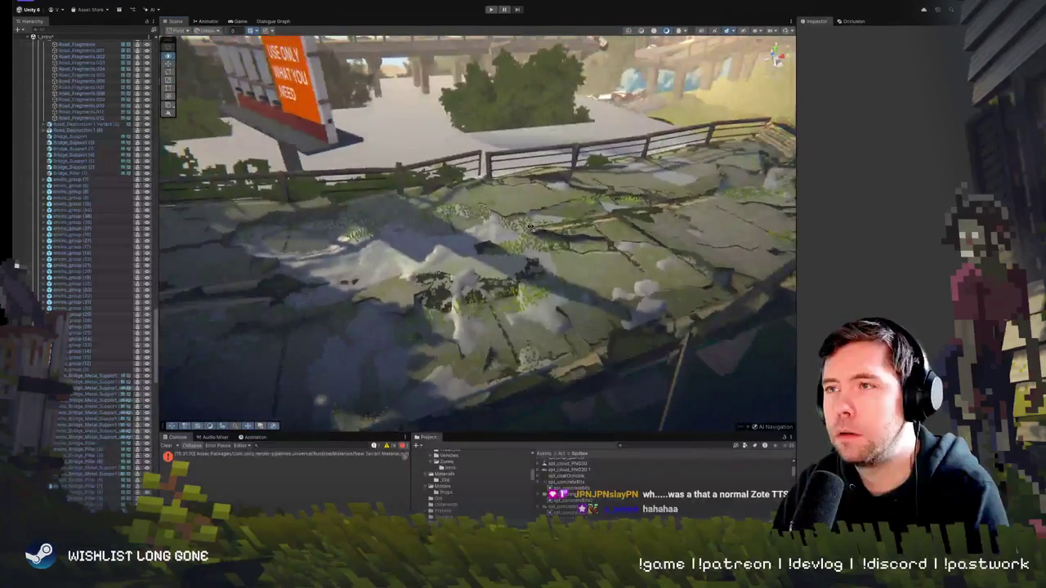
{"action": "left_click", "coordinate": [379, 280]}
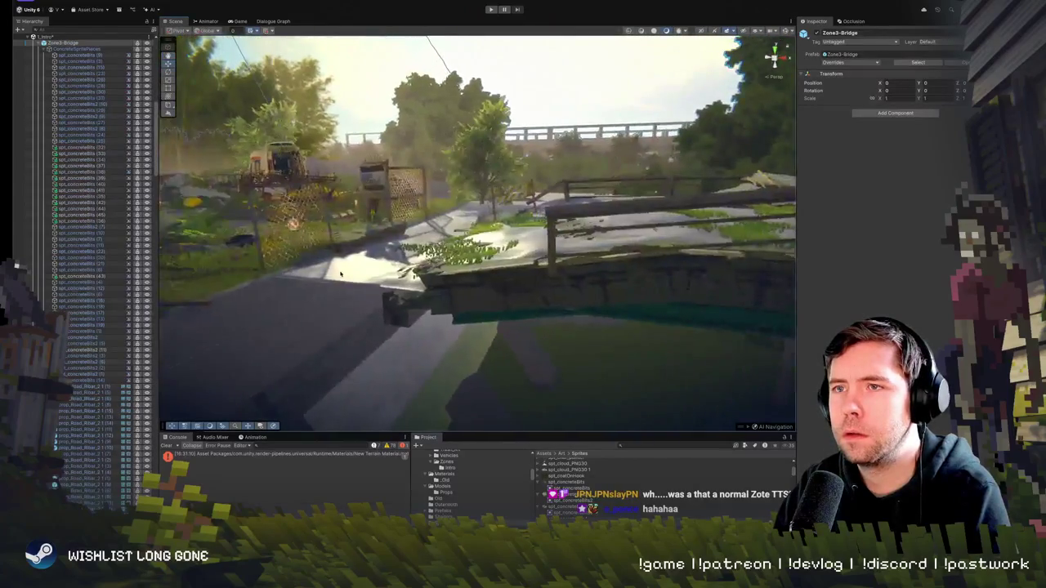
Reselect the Terrain instead of Zone3-Bridge and fly the view along the cracked road
{"action": "left_click", "coordinate": [341, 273]}
{"action": "mouse_move", "coordinate": [491, 245]}
{"action": "left_mouse_down"}
{"action": "mouse_move", "coordinate": [572, 278]}
{"action": "mouse_move", "coordinate": [588, 253]}
{"action": "mouse_move", "coordinate": [609, 247]}
{"action": "left_mouse_up"}
{"action": "mouse_move", "coordinate": [644, 128]}
{"action": "left_mouse_down"}
{"action": "mouse_move", "coordinate": [587, 96]}
{"action": "mouse_move", "coordinate": [509, 123]}
{"action": "mouse_move", "coordinate": [337, 215]}
{"action": "mouse_move", "coordinate": [378, 189]}
{"action": "left_mouse_up"}
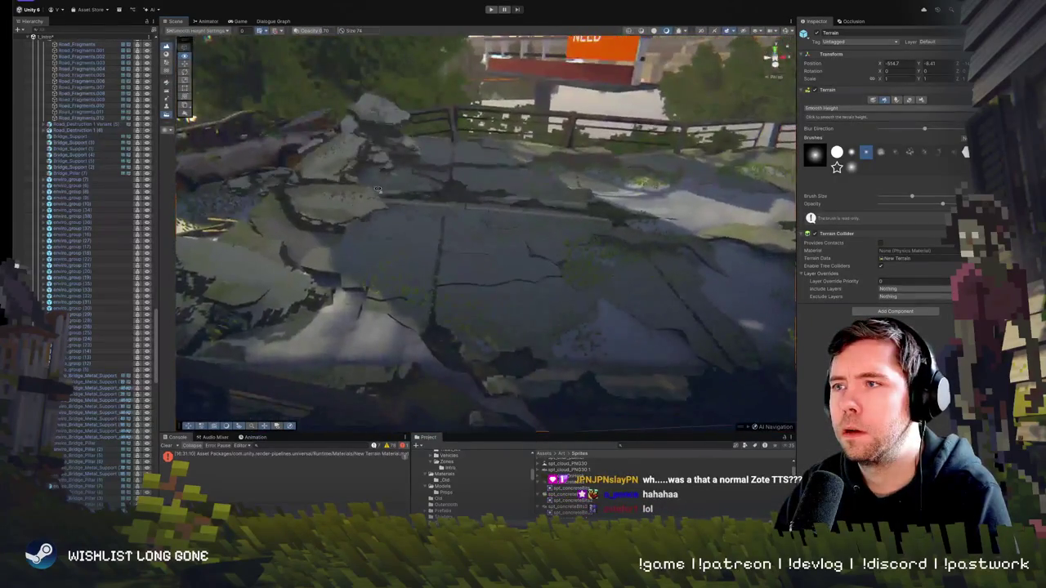
Switch to Raise or Lower Terrain with a larger brush and sculpt bumps along the road
{"action": "left_click", "coordinate": [864, 110]}
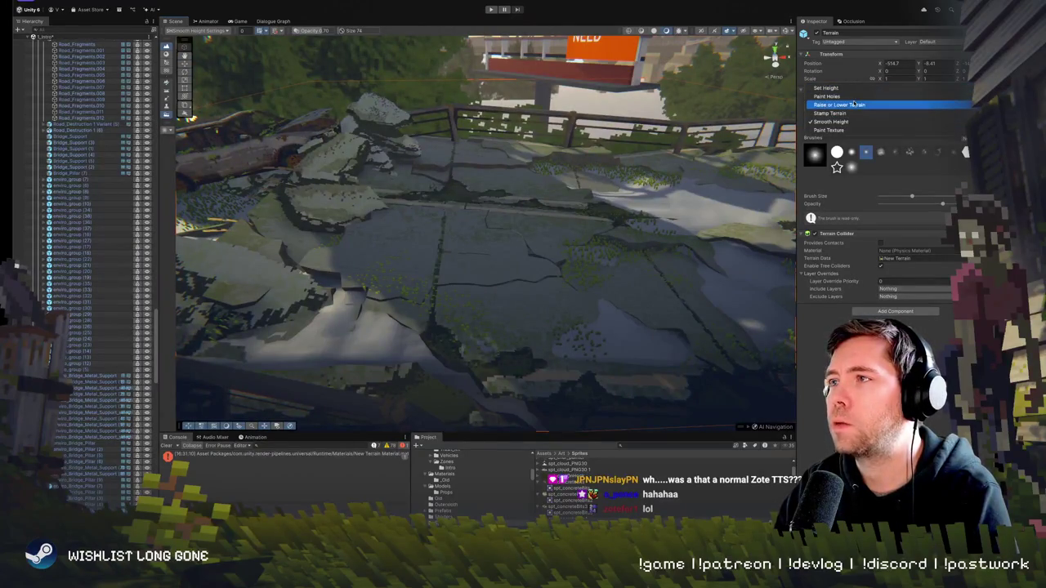
{"action": "left_click", "coordinate": [853, 105]}
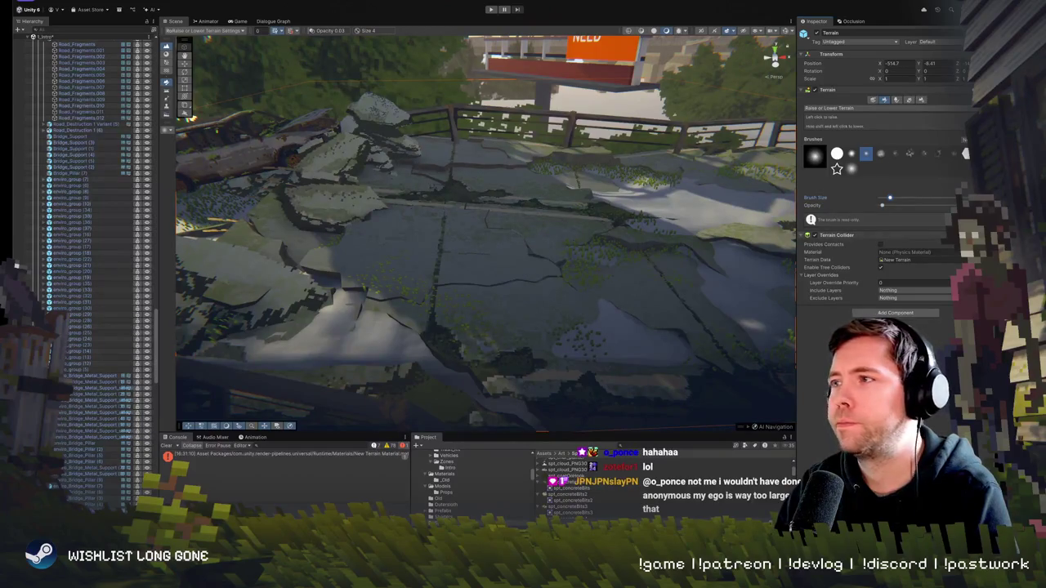
{"action": "left_click_drag", "start_coordinate": [903, 201], "coordinate": [906, 199]}
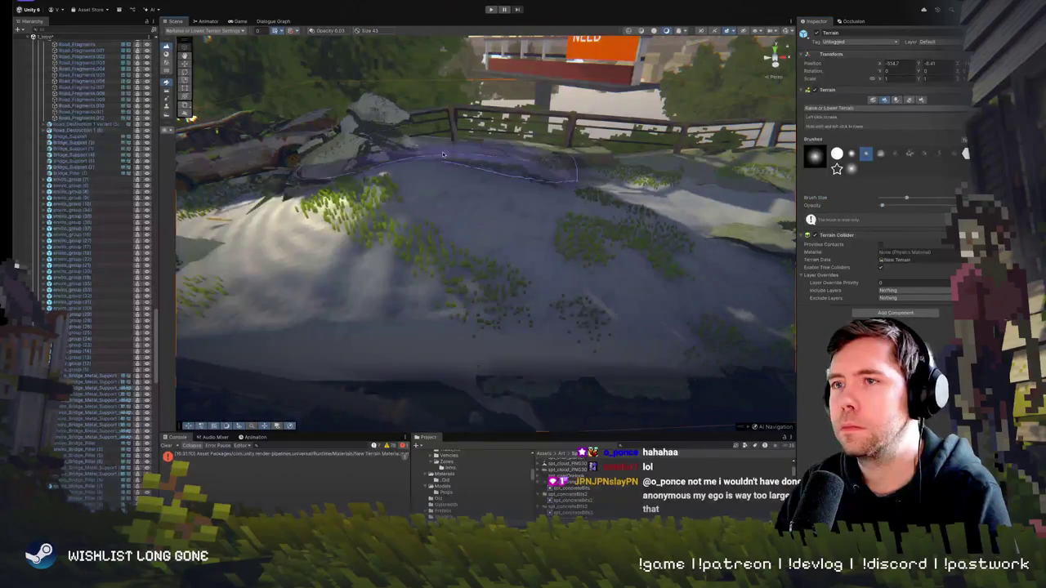
{"action": "mouse_move", "coordinate": [381, 194]}
{"action": "left_mouse_down"}
{"action": "mouse_move", "coordinate": [356, 193]}
{"action": "mouse_move", "coordinate": [405, 138]}
{"action": "mouse_move", "coordinate": [487, 178]}
{"action": "mouse_move", "coordinate": [281, 72]}
{"action": "mouse_move", "coordinate": [505, 255]}
{"action": "mouse_move", "coordinate": [577, 271]}
{"action": "mouse_move", "coordinate": [539, 288]}
{"action": "mouse_move", "coordinate": [670, 164]}
{"action": "left_mouse_up"}
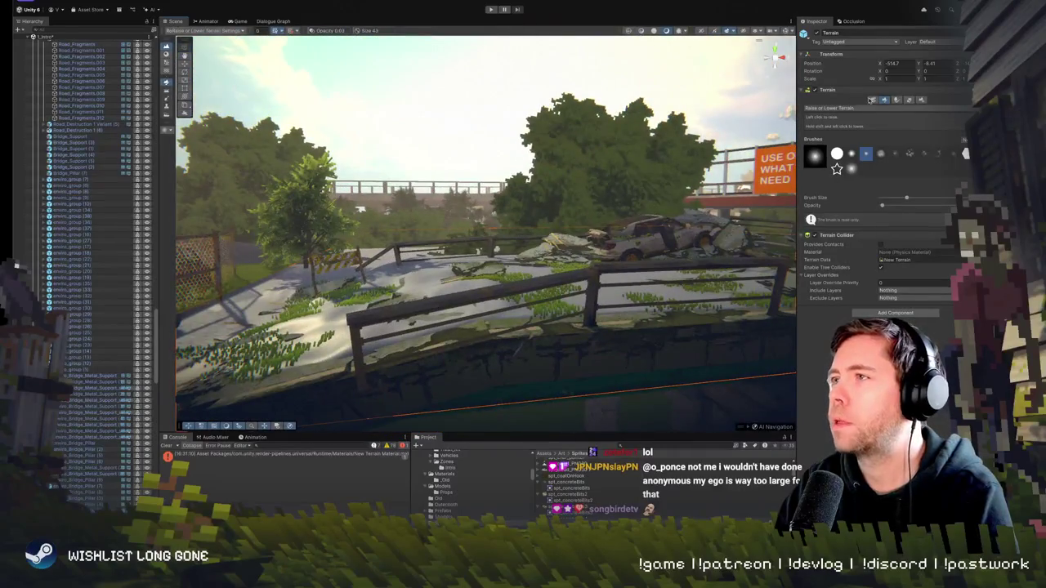
{"action": "left_click", "coordinate": [922, 101]}
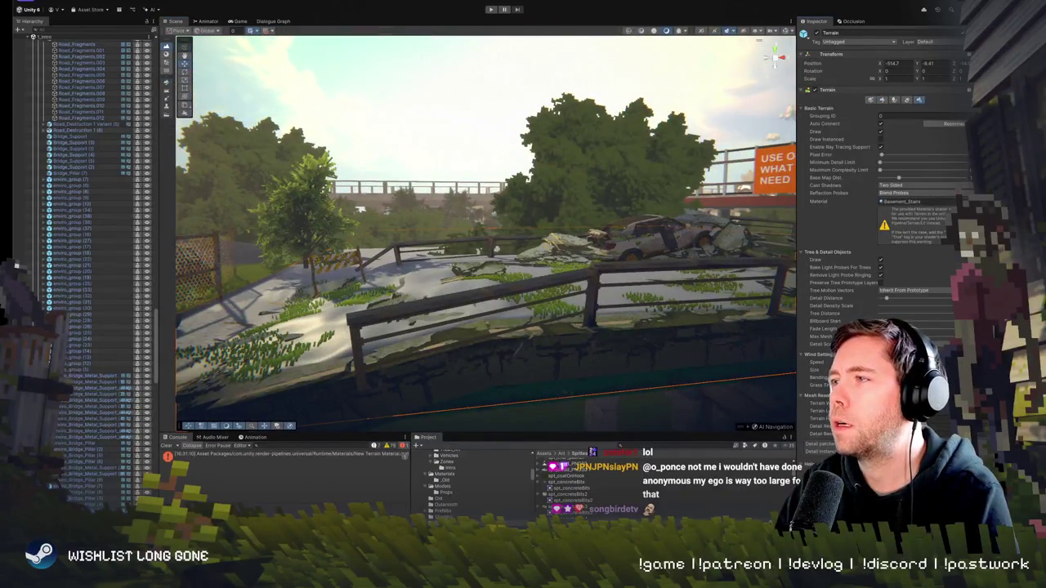
Assign Font Material to the terrain through the Material object picker
{"action": "left_click", "coordinate": [963, 201]}
{"action": "scroll", "coordinate": [733, 328], "scroll_direction": "down", "scroll_amount": 10}
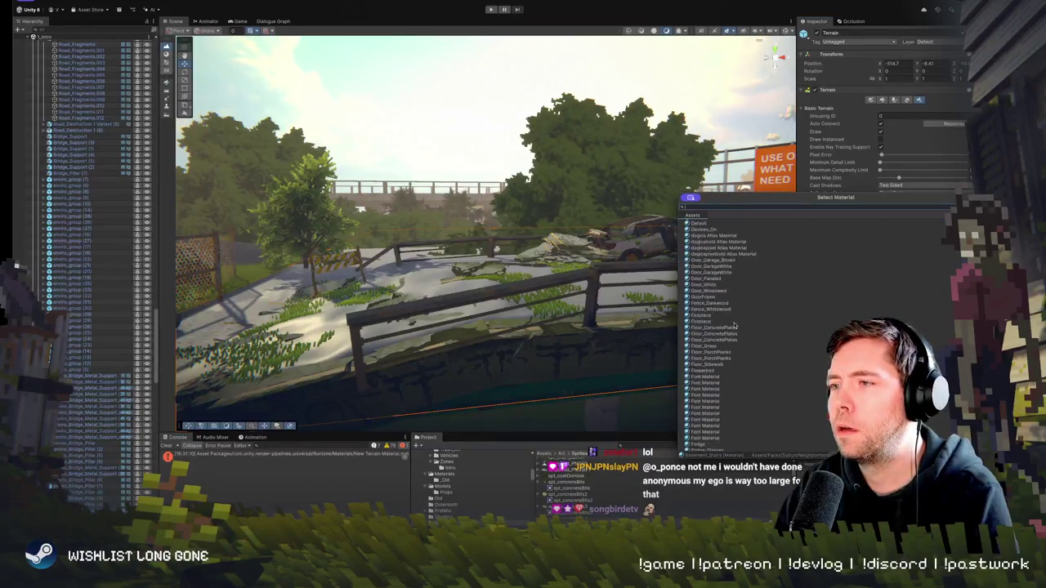
{"action": "left_click", "coordinate": [714, 287]}
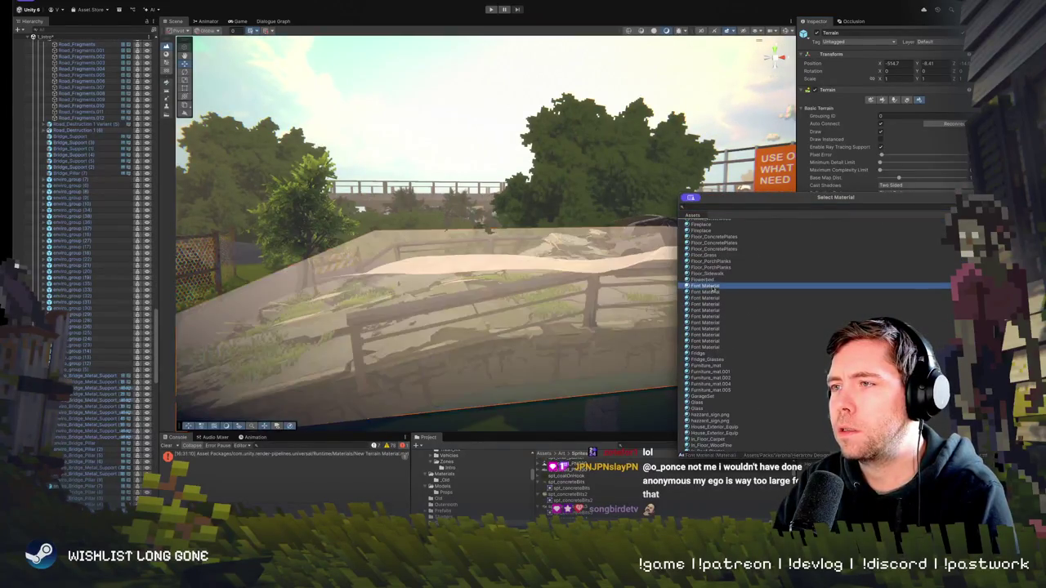
{"action": "left_click", "coordinate": [713, 298]}
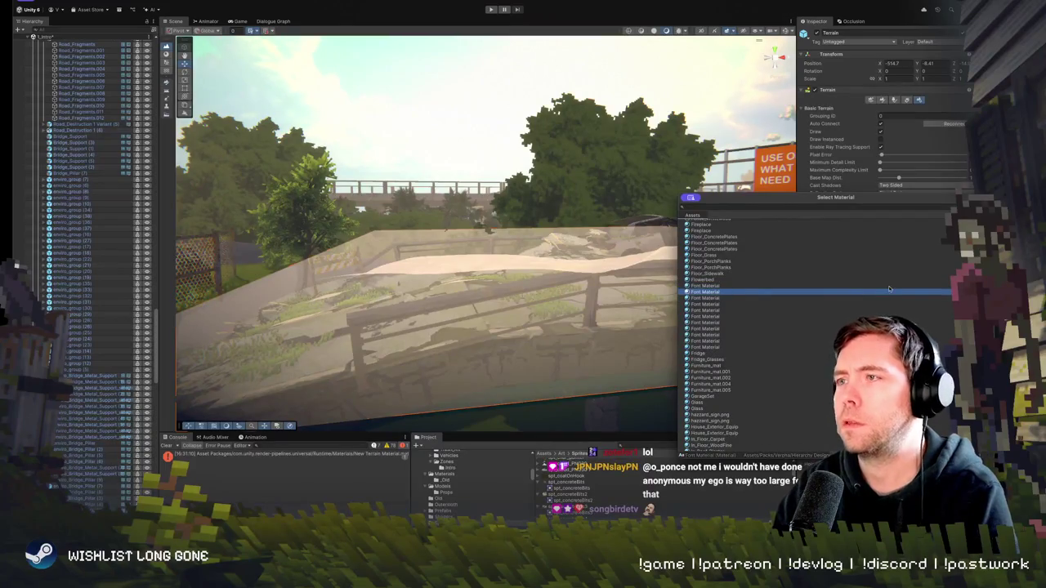
{"action": "key", "text": "Down"}
{"action": "key", "text": "Down"}
{"action": "key", "text": "Down"}
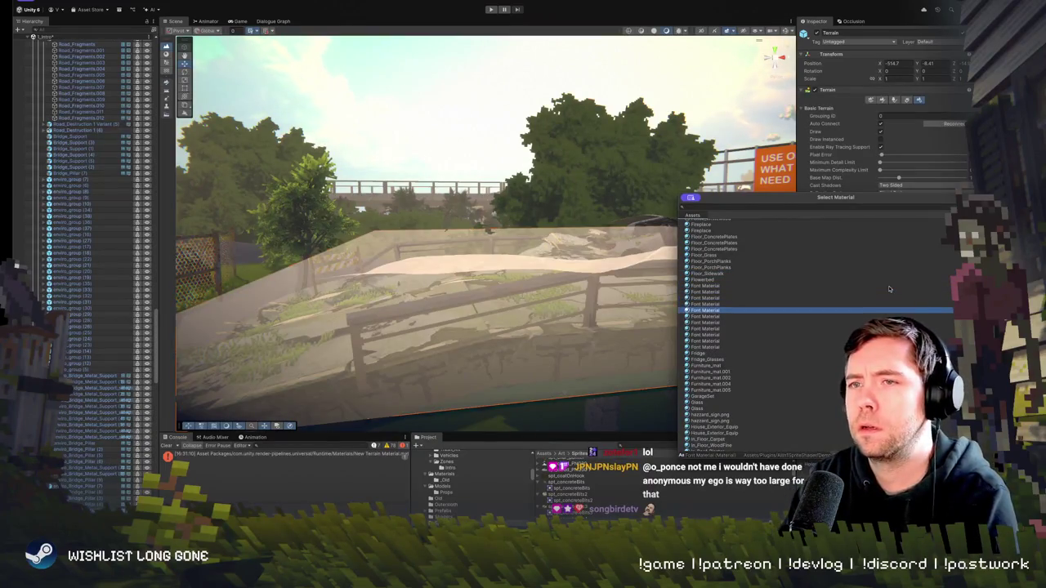
{"action": "key", "text": "Down"}
{"action": "key", "text": "Down"}
{"action": "key", "text": "Down"}
{"action": "key", "text": "Return"}
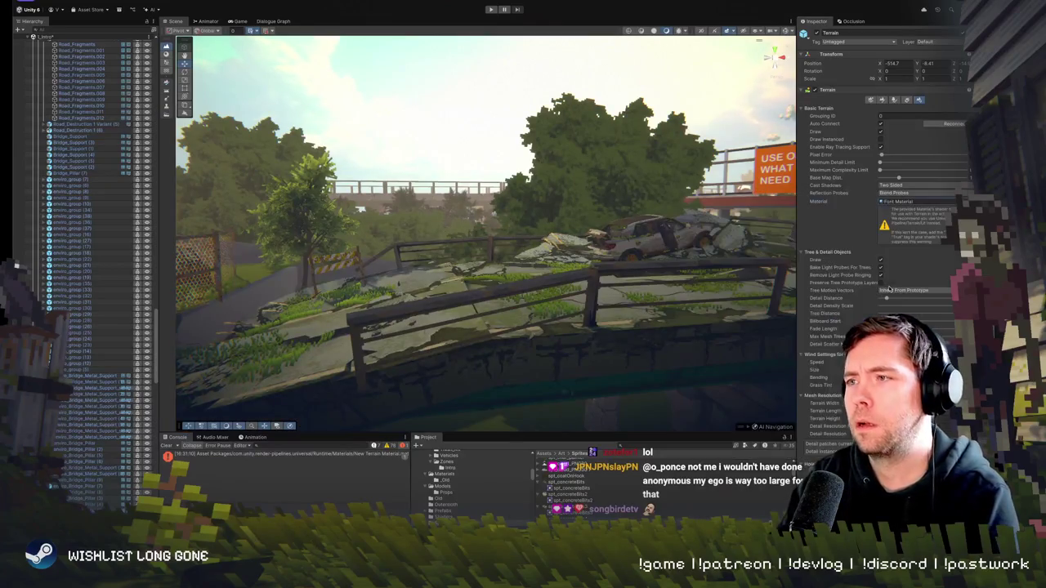
{"action": "mouse_move", "coordinate": [571, 269]}
{"action": "left_mouse_down"}
{"action": "mouse_move", "coordinate": [605, 282]}
{"action": "mouse_move", "coordinate": [629, 276]}
{"action": "mouse_move", "coordinate": [535, 284]}
{"action": "left_mouse_up"}
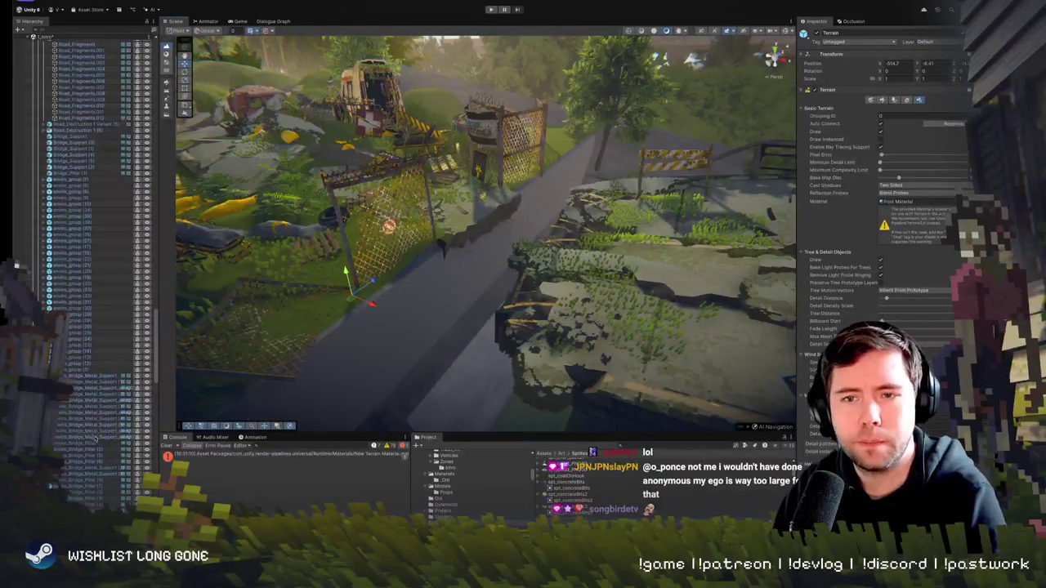
Paint grass details onto the lower-left road patch and the middle of the cracked slab
{"action": "scroll", "coordinate": [93, 438], "scroll_direction": "down", "scroll_amount": 15}
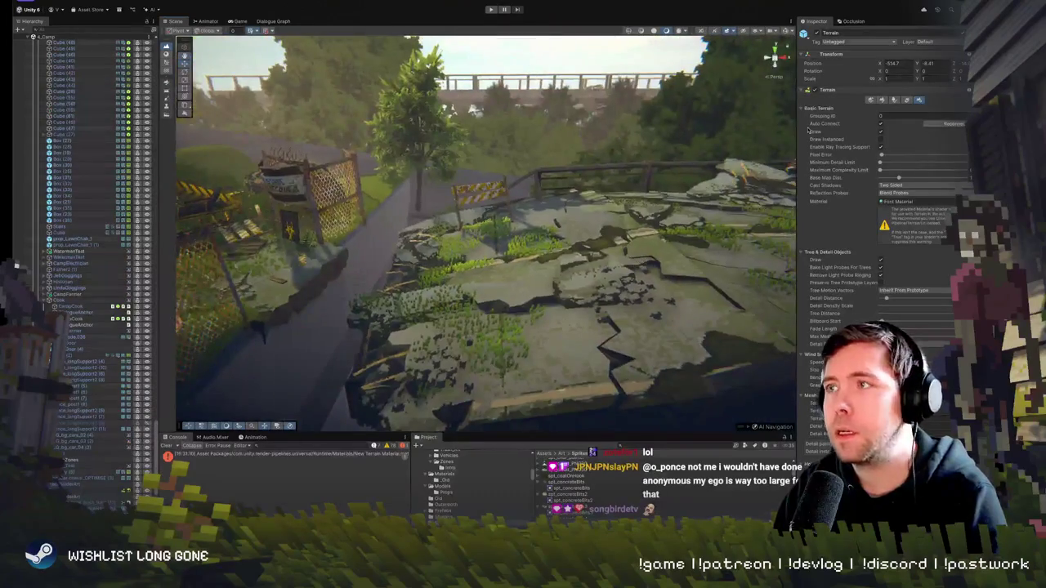
{"action": "left_click", "coordinate": [904, 100]}
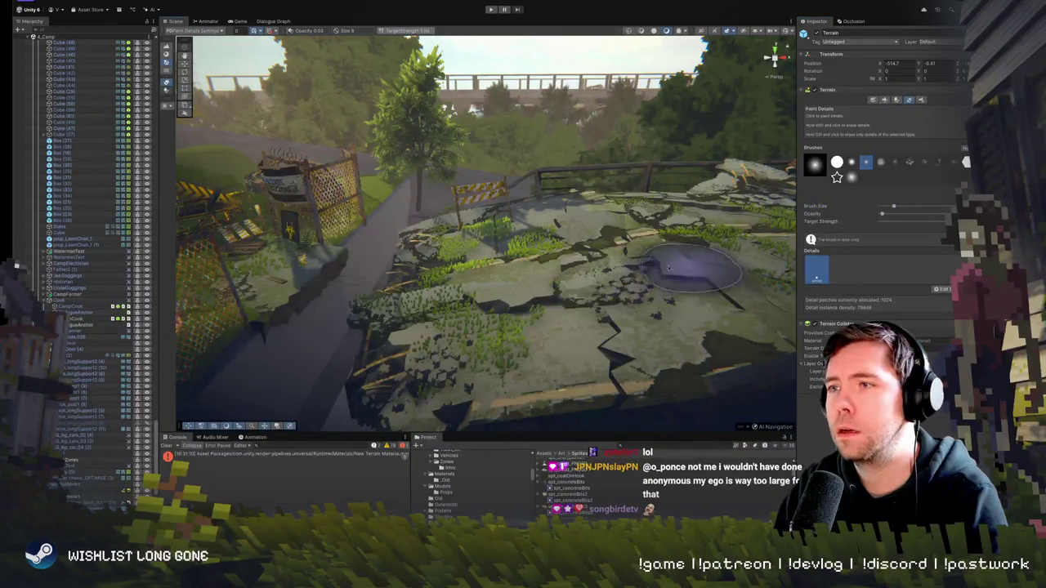
{"action": "mouse_move", "coordinate": [456, 338]}
{"action": "left_mouse_down"}
{"action": "mouse_move", "coordinate": [445, 325]}
{"action": "mouse_move", "coordinate": [441, 237]}
{"action": "mouse_move", "coordinate": [578, 218]}
{"action": "mouse_move", "coordinate": [582, 301]}
{"action": "left_mouse_up"}
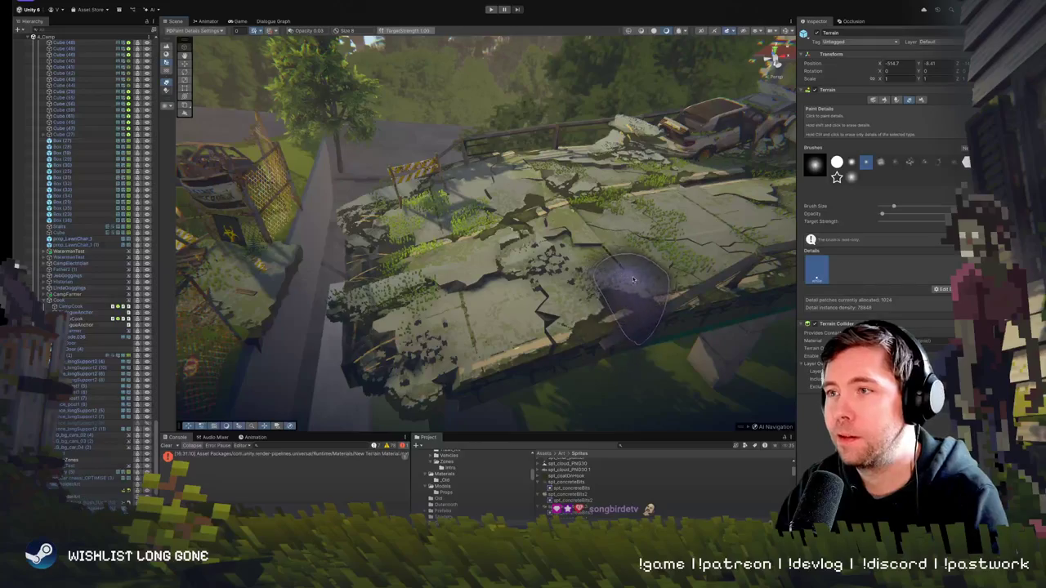
{"action": "mouse_move", "coordinate": [609, 276]}
{"action": "left_mouse_down"}
{"action": "mouse_move", "coordinate": [708, 251]}
{"action": "mouse_move", "coordinate": [682, 283]}
{"action": "mouse_move", "coordinate": [627, 286]}
{"action": "left_mouse_up"}
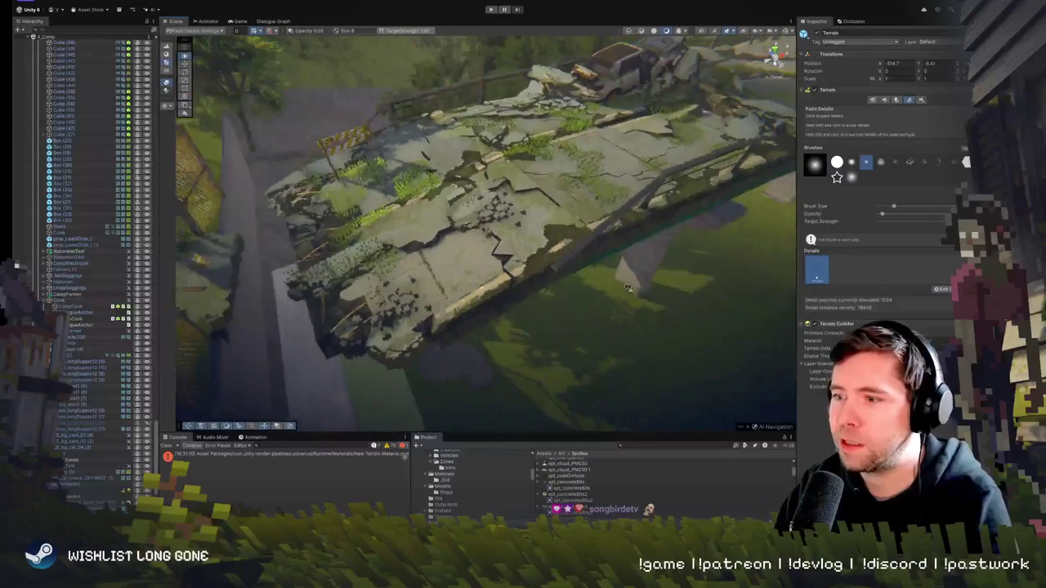
{"action": "left_click_drag", "start_coordinate": [640, 246], "coordinate": [490, 238]}
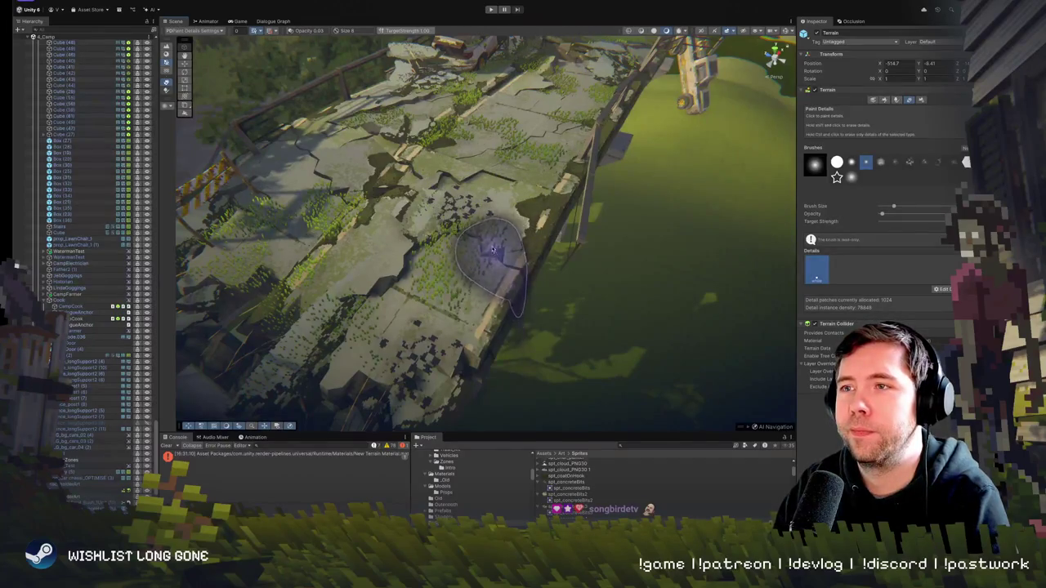
{"action": "mouse_move", "coordinate": [491, 233]}
{"action": "left_mouse_down"}
{"action": "mouse_move", "coordinate": [467, 240]}
{"action": "mouse_move", "coordinate": [482, 249]}
{"action": "left_mouse_up"}
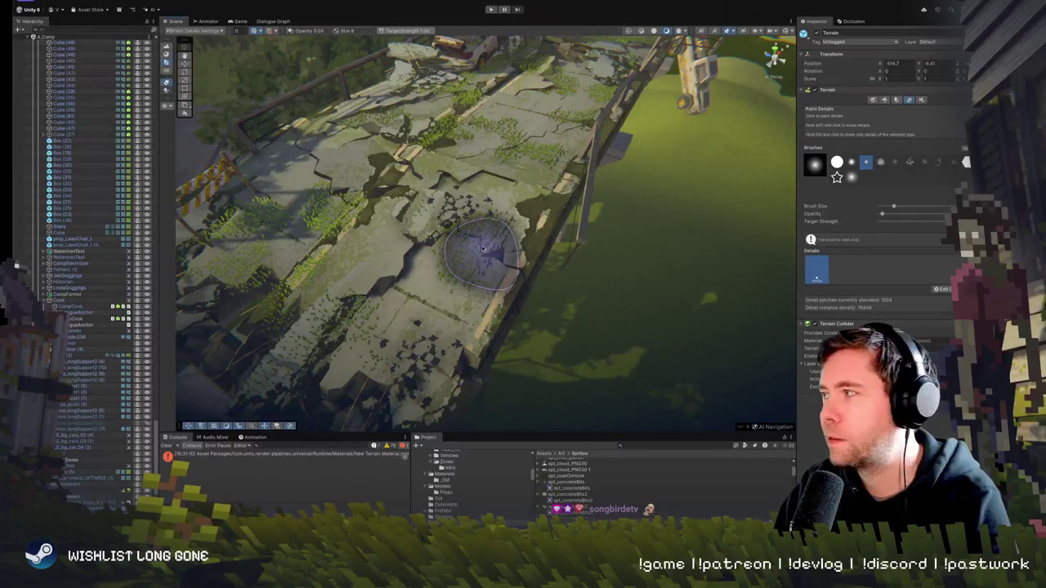
Orbit around the barricade, tree, slab, railing and car to check grass coverage
{"action": "scroll", "coordinate": [482, 248], "scroll_direction": "down", "scroll_amount": 3}
{"action": "mouse_move", "coordinate": [482, 249]}
{"action": "left_mouse_down"}
{"action": "mouse_move", "coordinate": [421, 112]}
{"action": "mouse_move", "coordinate": [618, 245]}
{"action": "left_mouse_up"}
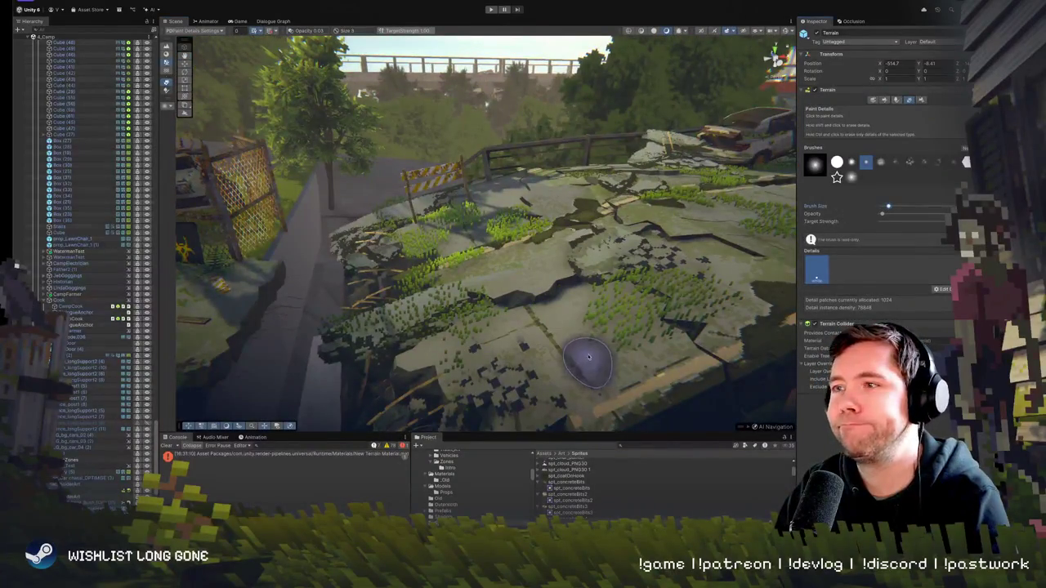
{"action": "left_click_drag", "start_coordinate": [559, 348], "coordinate": [556, 341]}
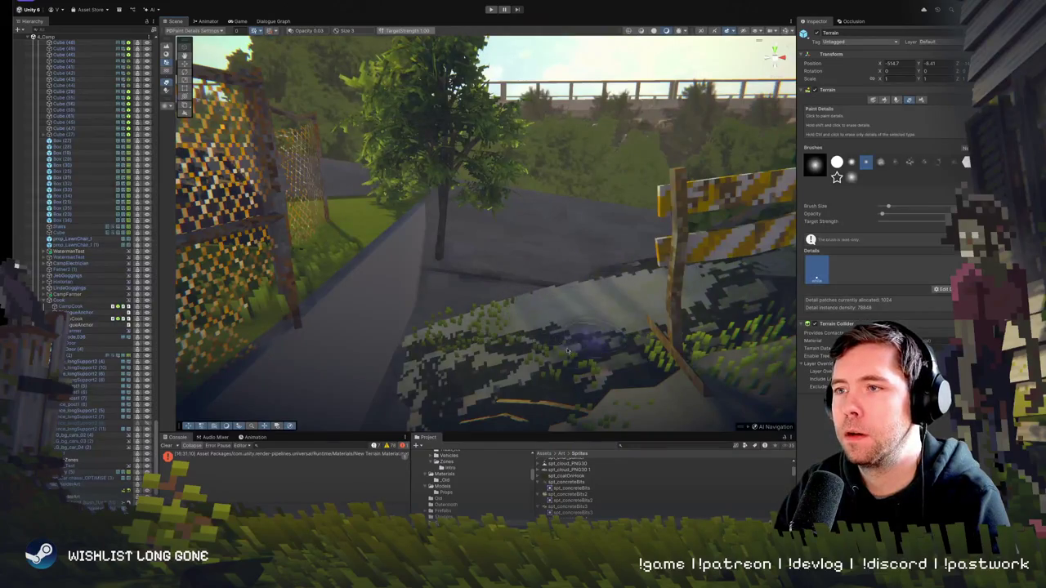
{"action": "mouse_move", "coordinate": [705, 380]}
{"action": "left_mouse_down"}
{"action": "mouse_move", "coordinate": [537, 368]}
{"action": "mouse_move", "coordinate": [564, 280]}
{"action": "mouse_move", "coordinate": [543, 288]}
{"action": "mouse_move", "coordinate": [625, 269]}
{"action": "mouse_move", "coordinate": [461, 244]}
{"action": "mouse_move", "coordinate": [497, 220]}
{"action": "mouse_move", "coordinate": [501, 170]}
{"action": "mouse_move", "coordinate": [506, 205]}
{"action": "mouse_move", "coordinate": [623, 249]}
{"action": "left_mouse_up"}
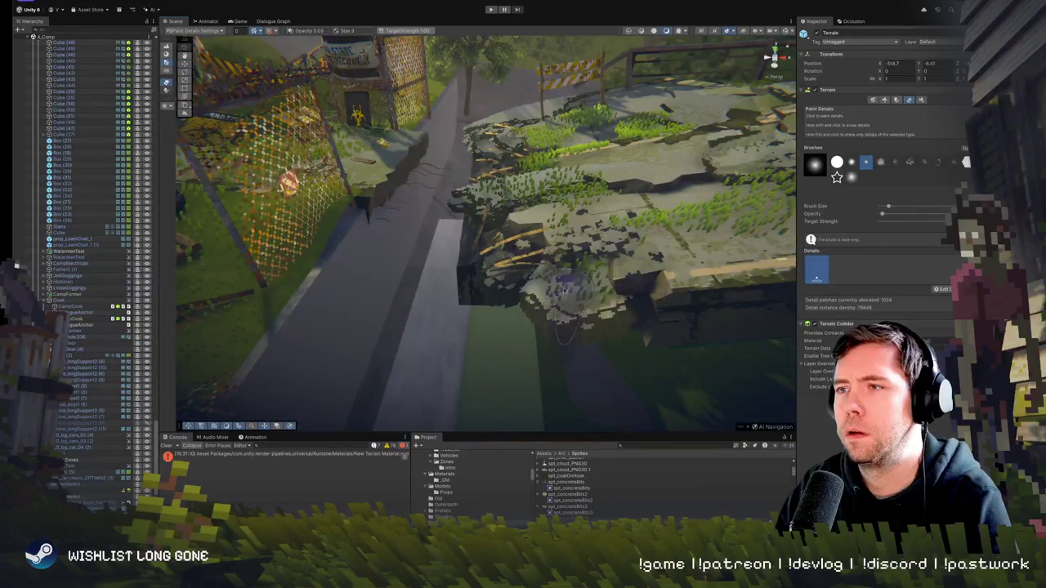
{"action": "mouse_move", "coordinate": [602, 256]}
{"action": "left_mouse_down"}
{"action": "mouse_move", "coordinate": [577, 264]}
{"action": "mouse_move", "coordinate": [597, 198]}
{"action": "mouse_move", "coordinate": [594, 219]}
{"action": "mouse_move", "coordinate": [504, 271]}
{"action": "mouse_move", "coordinate": [630, 266]}
{"action": "left_mouse_up"}
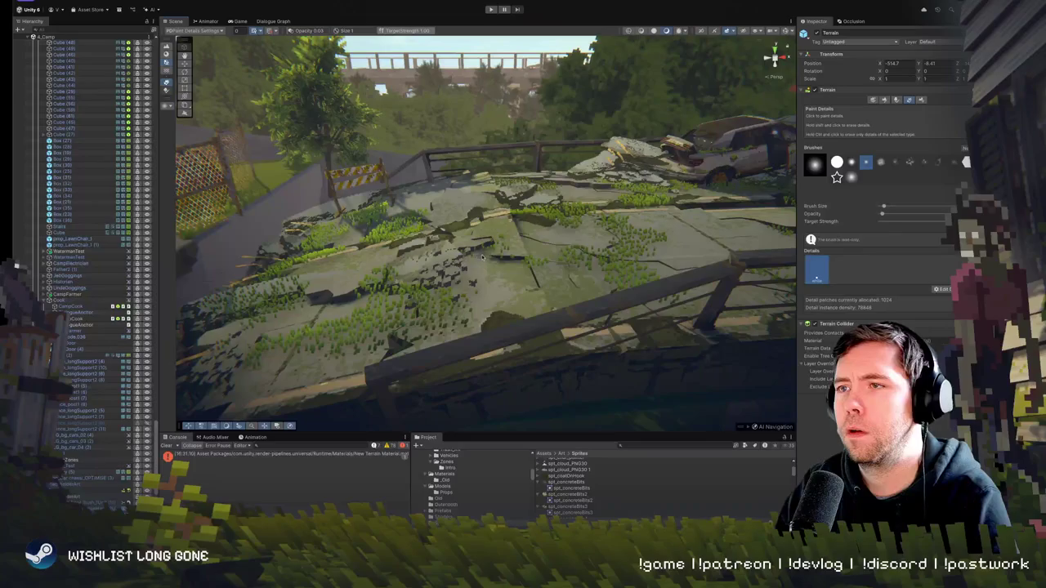
{"action": "left_click_drag", "start_coordinate": [484, 260], "coordinate": [552, 254]}
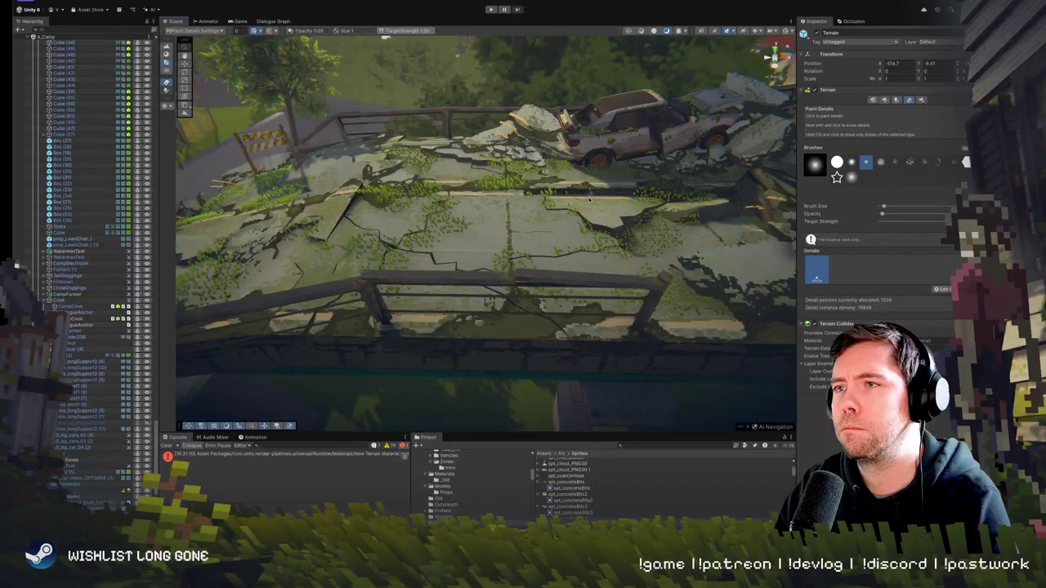
{"action": "left_click_drag", "start_coordinate": [576, 211], "coordinate": [504, 273]}
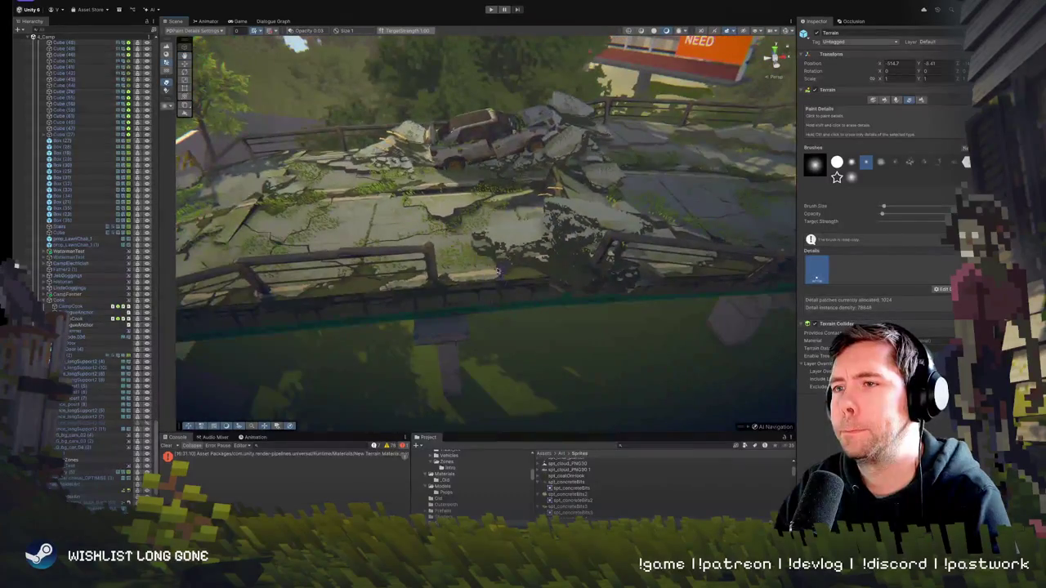
{"action": "mouse_move", "coordinate": [408, 258]}
{"action": "left_mouse_down"}
{"action": "mouse_move", "coordinate": [421, 235]}
{"action": "mouse_move", "coordinate": [414, 200]}
{"action": "mouse_move", "coordinate": [372, 267]}
{"action": "mouse_move", "coordinate": [457, 231]}
{"action": "left_mouse_up"}
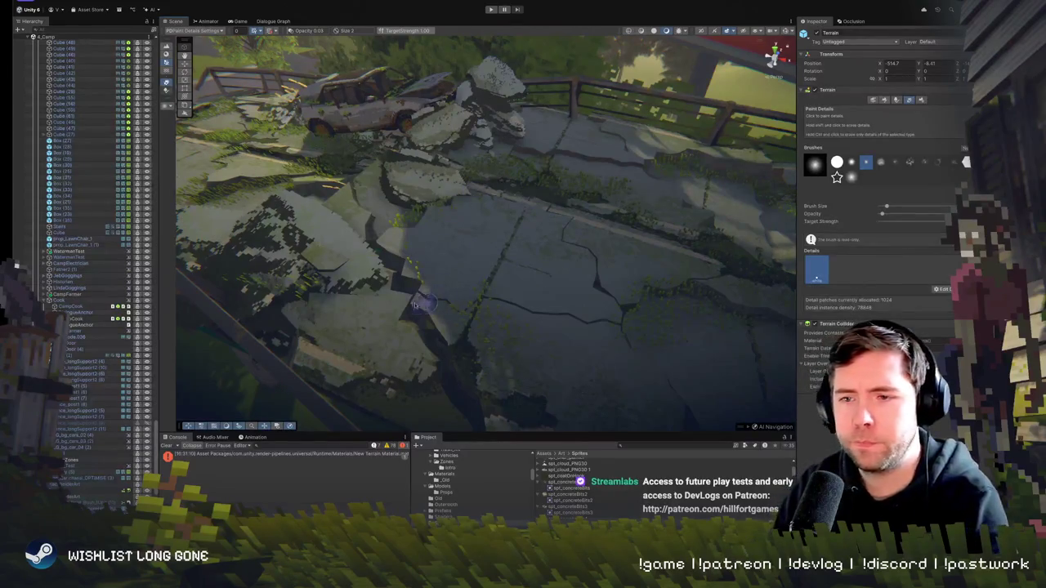
{"action": "mouse_move", "coordinate": [418, 278]}
{"action": "left_mouse_down"}
{"action": "mouse_move", "coordinate": [457, 210]}
{"action": "mouse_move", "coordinate": [449, 280]}
{"action": "mouse_move", "coordinate": [478, 246]}
{"action": "left_mouse_up"}
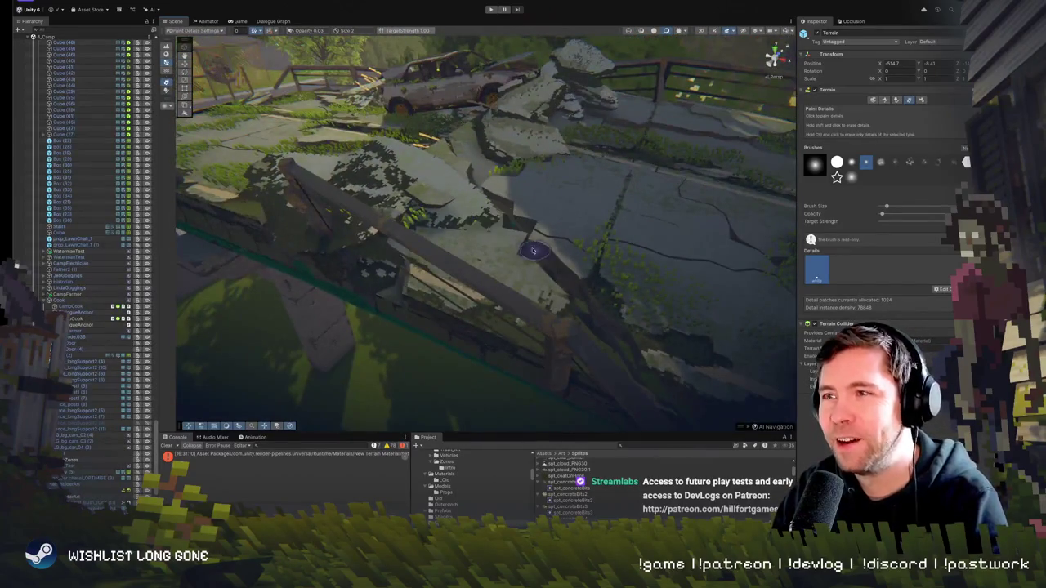
{"action": "left_click_drag", "start_coordinate": [496, 299], "coordinate": [518, 272]}
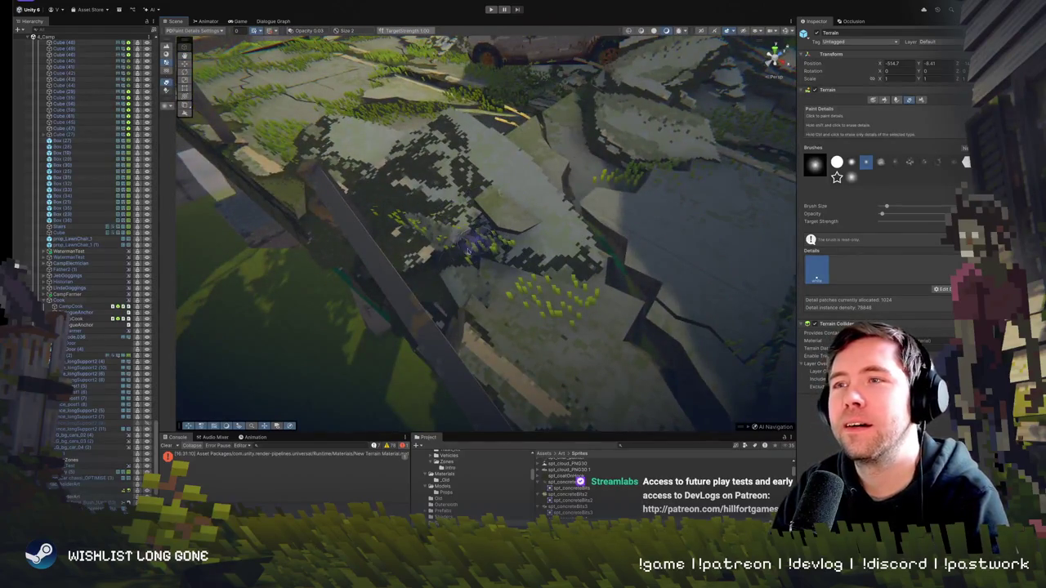
{"action": "left_click_drag", "start_coordinate": [632, 349], "coordinate": [574, 276]}
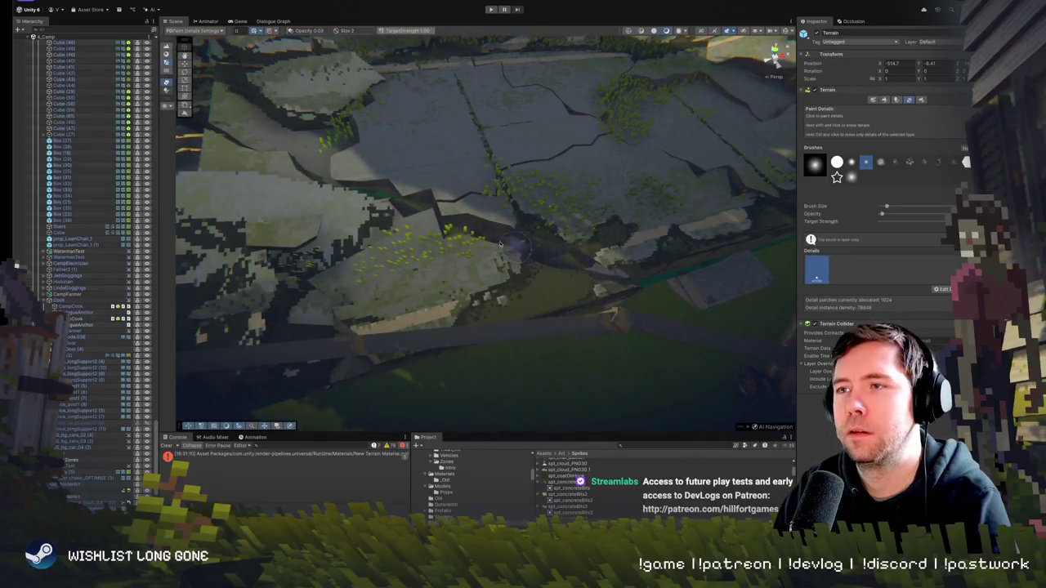
{"action": "scroll", "coordinate": [555, 245], "scroll_direction": "up", "scroll_amount": 10}
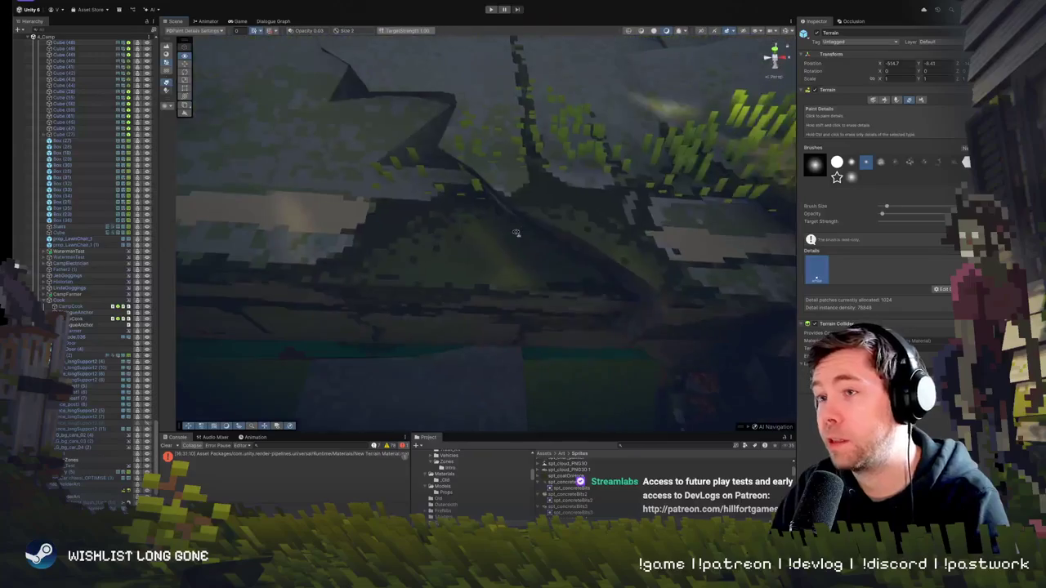
{"action": "mouse_move", "coordinate": [532, 204]}
{"action": "left_mouse_down"}
{"action": "mouse_move", "coordinate": [470, 105]}
{"action": "mouse_move", "coordinate": [447, 230]}
{"action": "left_mouse_up"}
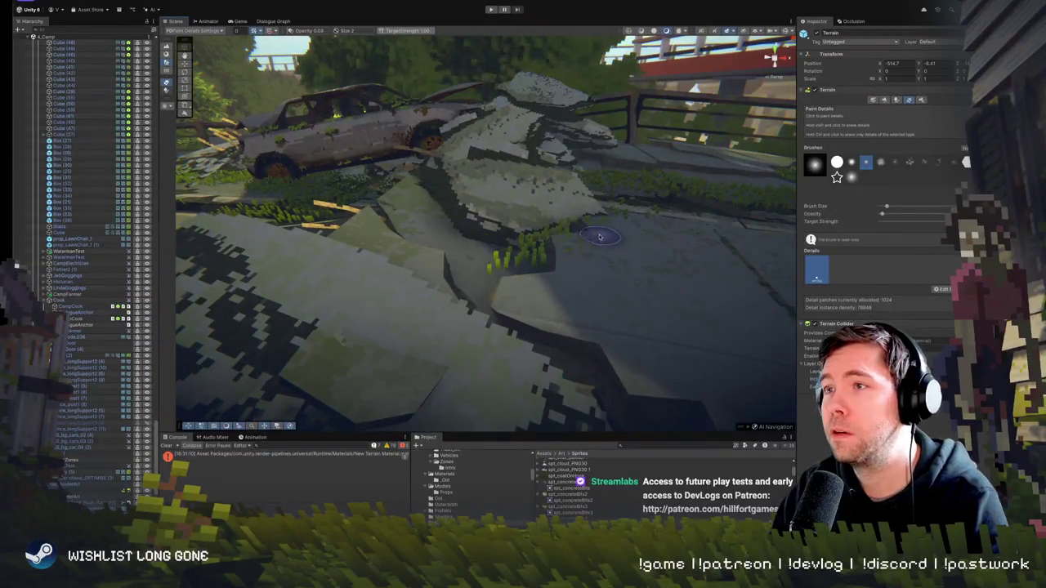
{"action": "mouse_move", "coordinate": [634, 271]}
{"action": "left_mouse_down"}
{"action": "mouse_move", "coordinate": [612, 284]}
{"action": "mouse_move", "coordinate": [585, 170]}
{"action": "mouse_move", "coordinate": [459, 213]}
{"action": "mouse_move", "coordinate": [429, 167]}
{"action": "mouse_move", "coordinate": [464, 92]}
{"action": "mouse_move", "coordinate": [541, 81]}
{"action": "mouse_move", "coordinate": [651, 240]}
{"action": "left_mouse_up"}
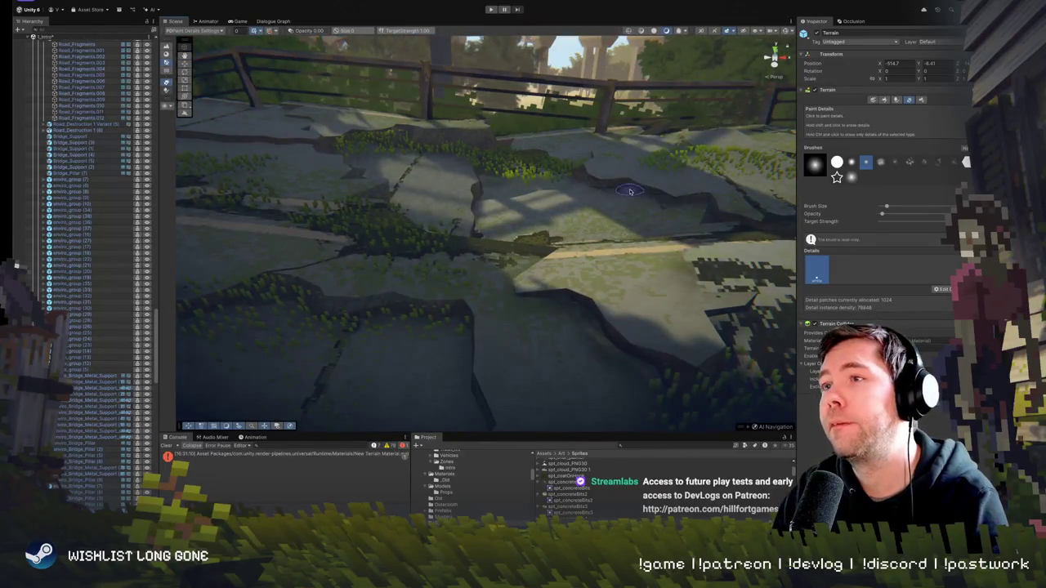
Look around the fence, billboard, overpass and wrecked car in the Scene view
{"action": "left_click_drag", "start_coordinate": [677, 198], "coordinate": [458, 359]}
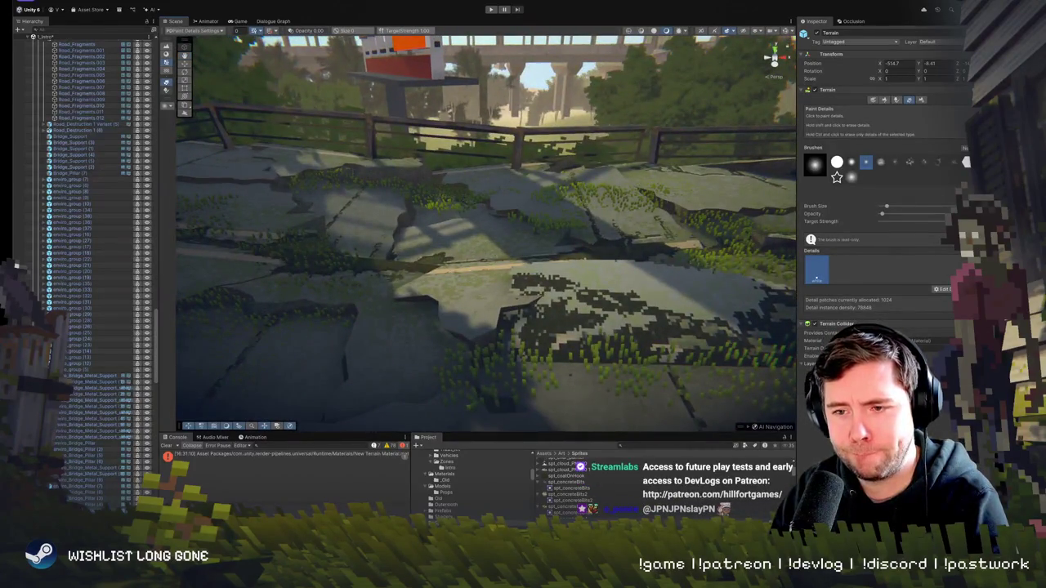
{"action": "left_click_drag", "start_coordinate": [458, 321], "coordinate": [500, 262]}
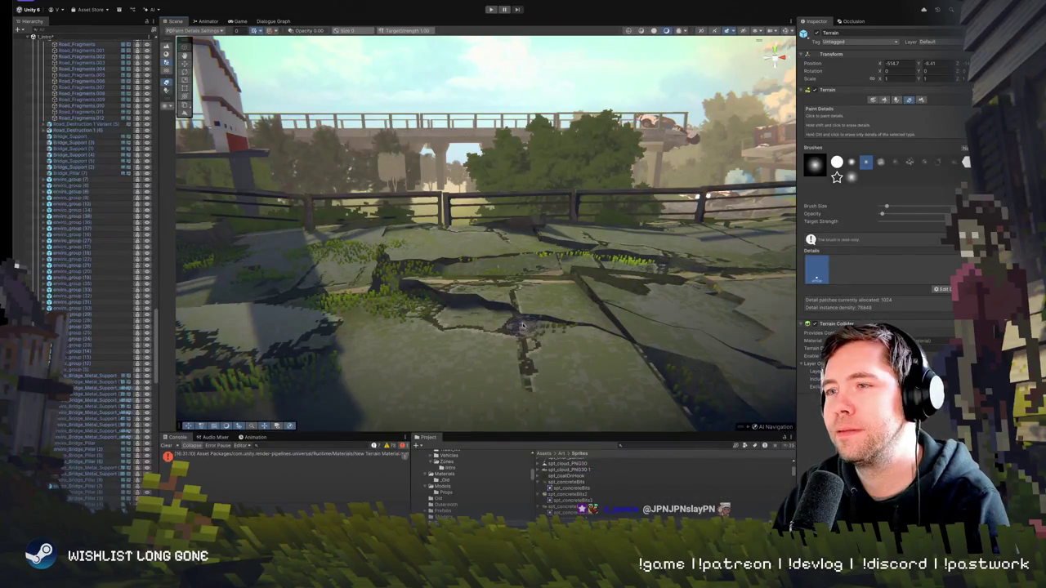
{"action": "mouse_move", "coordinate": [596, 357]}
{"action": "left_mouse_down"}
{"action": "mouse_move", "coordinate": [563, 357]}
{"action": "mouse_move", "coordinate": [574, 351]}
{"action": "left_mouse_up"}
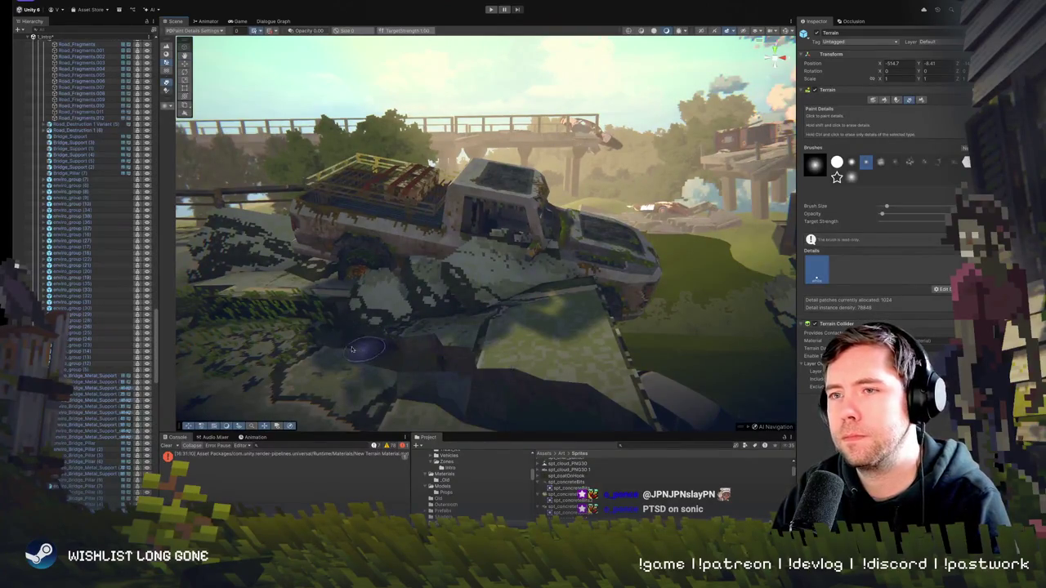
{"action": "mouse_move", "coordinate": [410, 360]}
{"action": "left_mouse_down"}
{"action": "mouse_move", "coordinate": [458, 347]}
{"action": "mouse_move", "coordinate": [446, 424]}
{"action": "mouse_move", "coordinate": [629, 231]}
{"action": "left_mouse_up"}
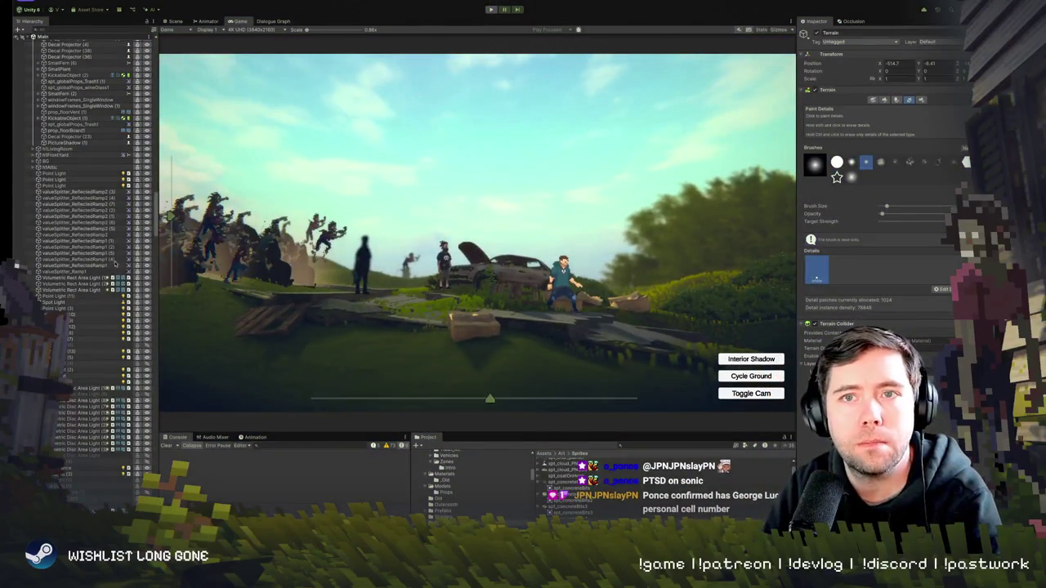
{"action": "key", "text": "ctrl+p"}
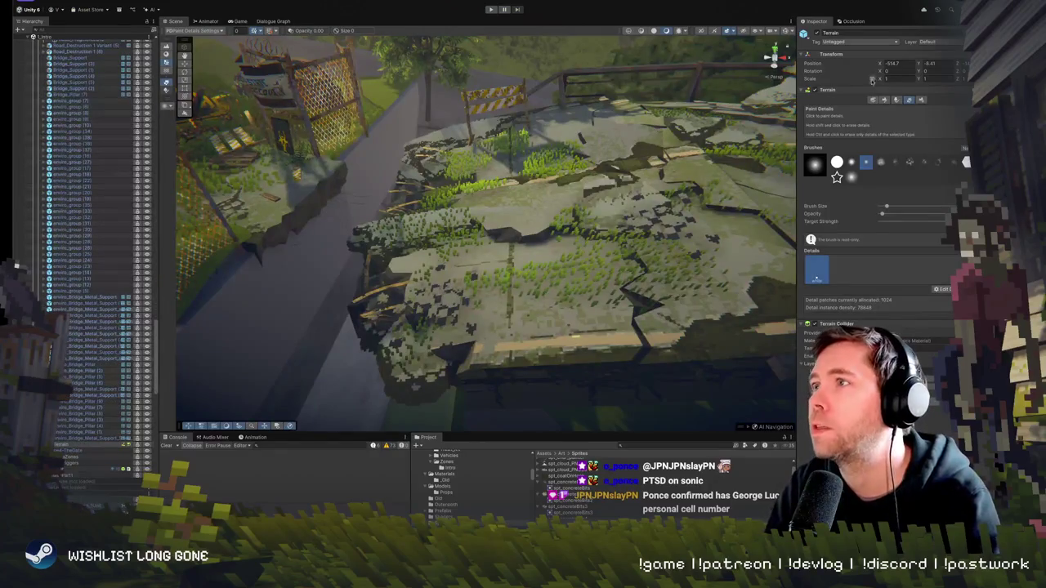
{"action": "left_click", "coordinate": [872, 99]}
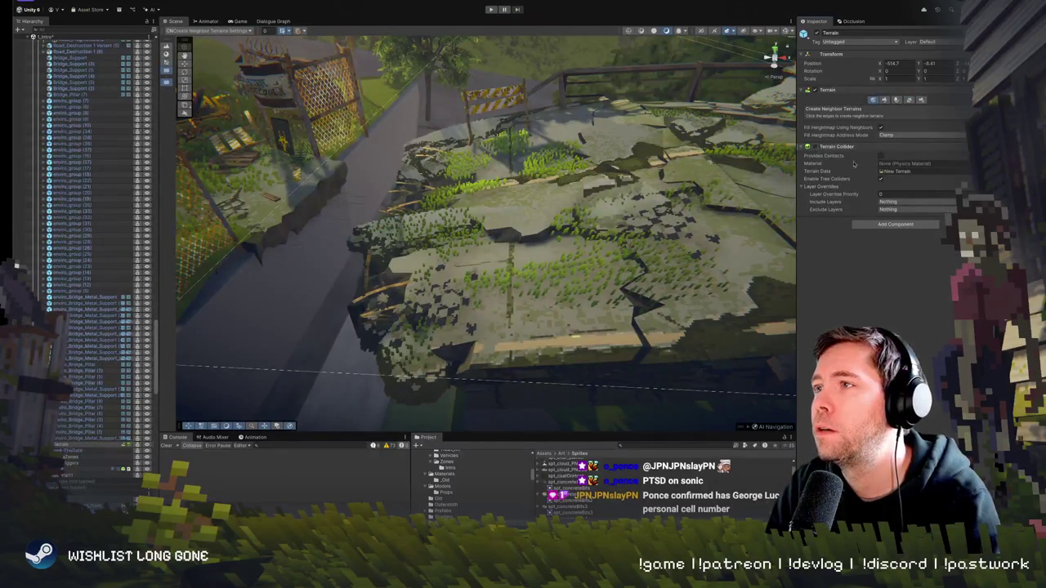
{"action": "right_click", "coordinate": [856, 147]}
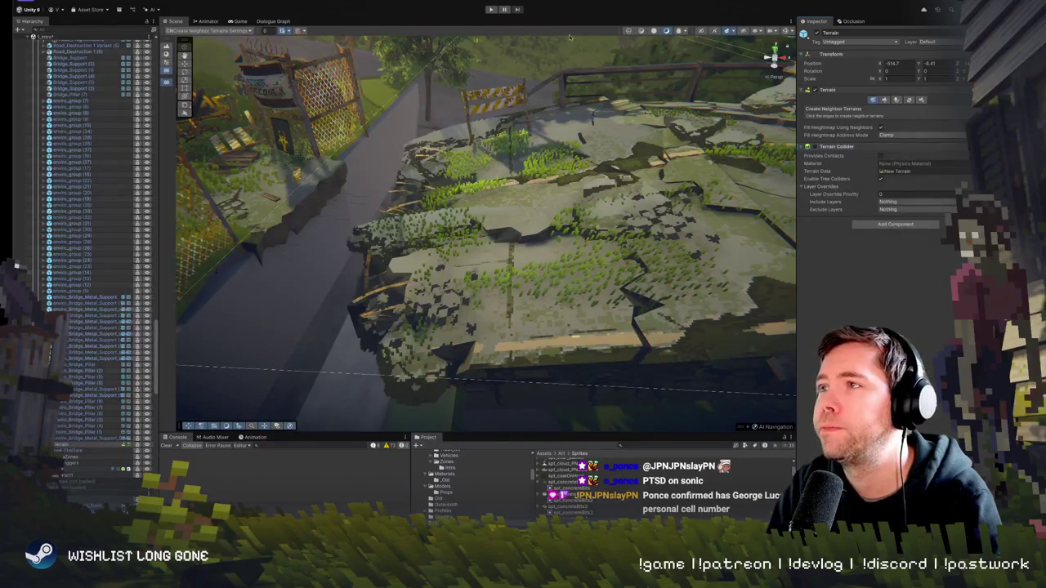
{"action": "left_click", "coordinate": [489, 9]}
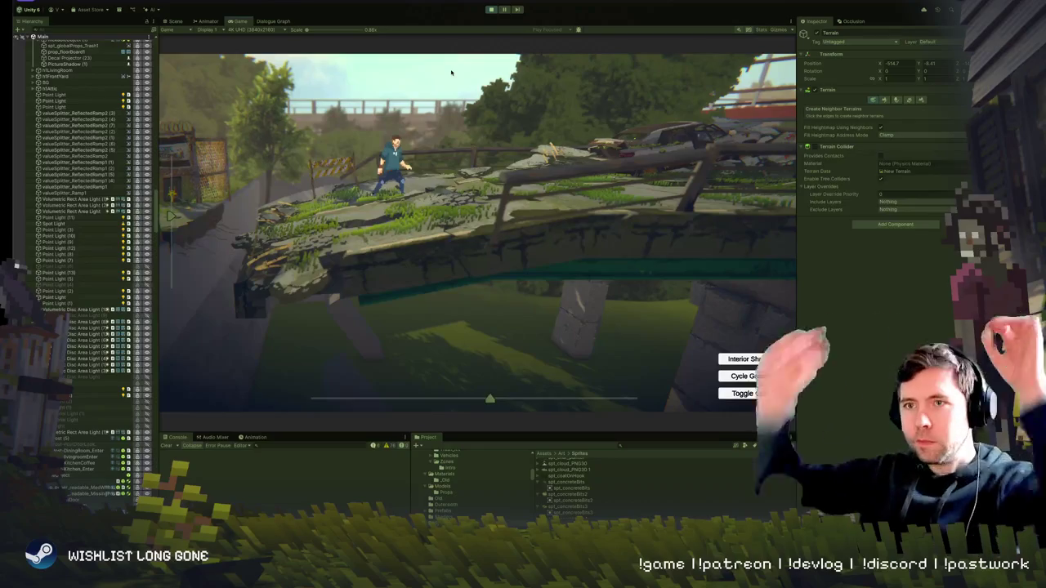
Stop Play mode and pick Raise or Lower Terrain as the sculpt tool
{"action": "left_click", "coordinate": [491, 9]}
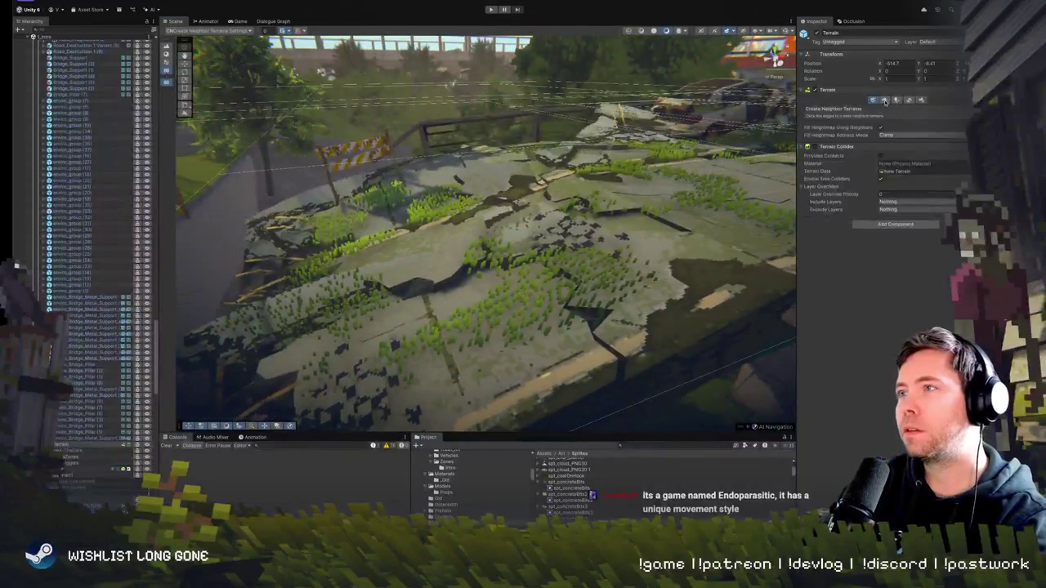
{"action": "left_click", "coordinate": [884, 99]}
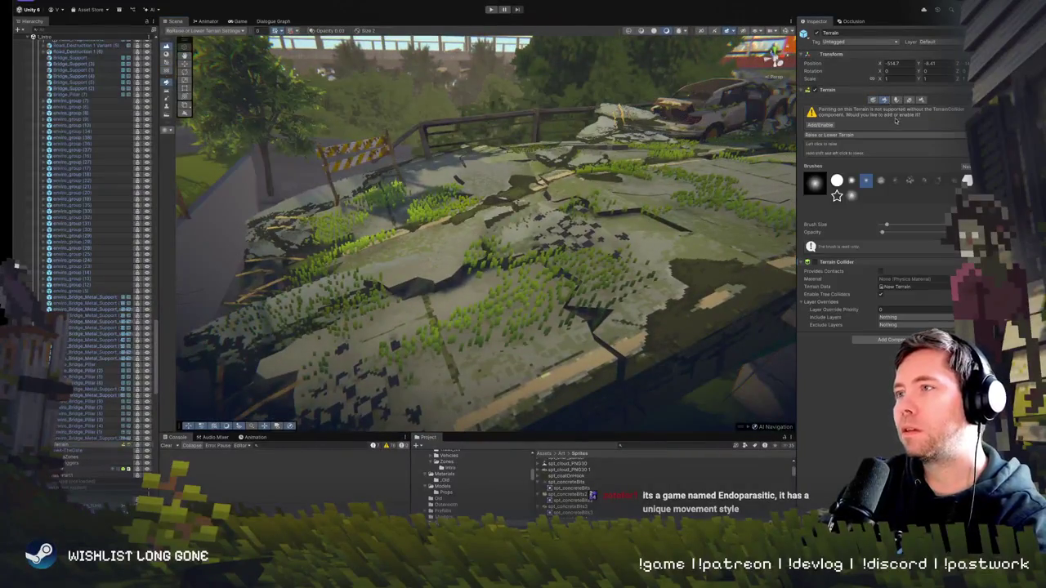
{"action": "left_click", "coordinate": [857, 136]}
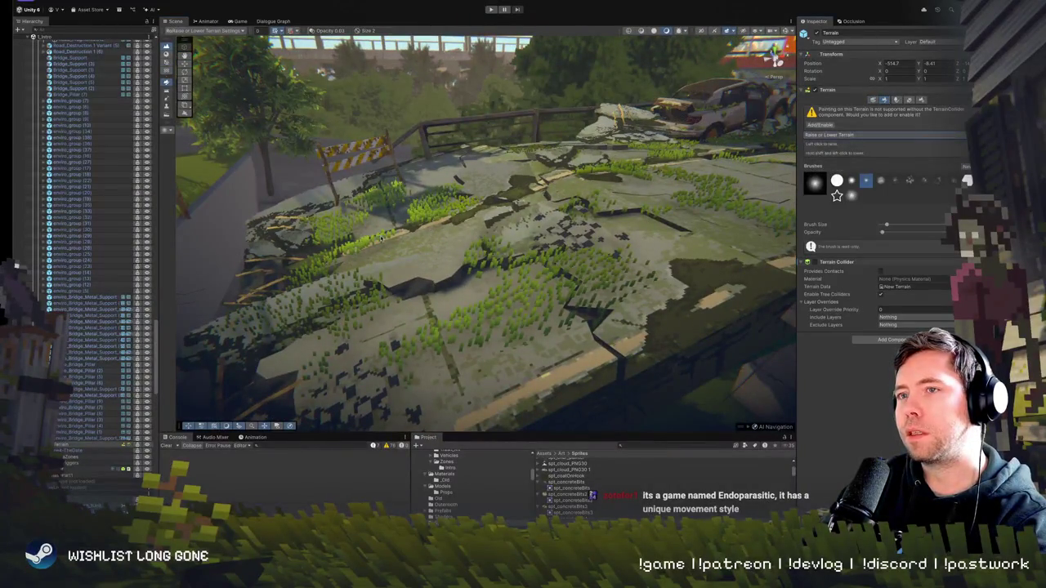
{"action": "left_click", "coordinate": [356, 243]}
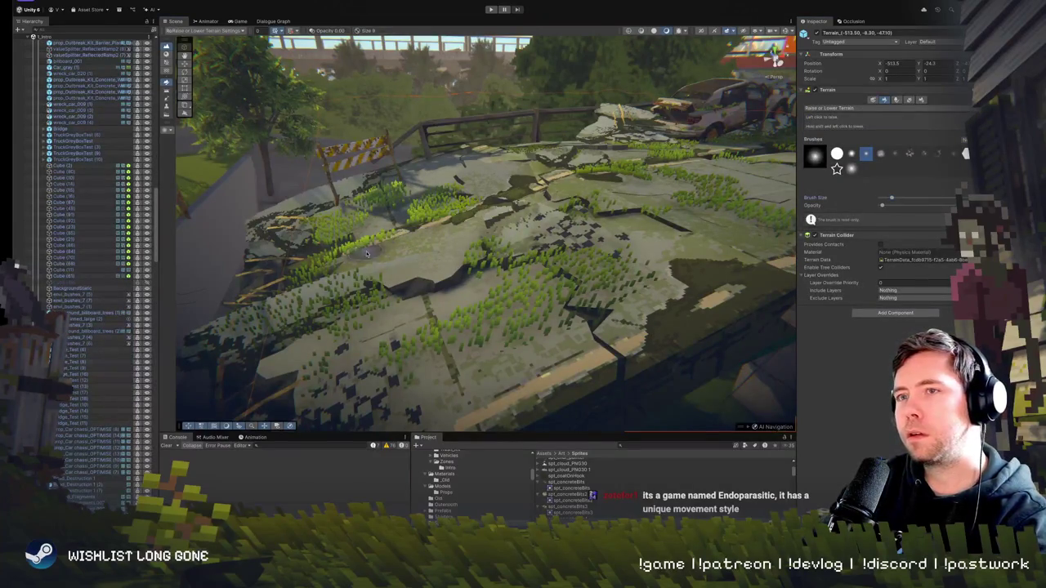
Lower the road edge near the barrier into a depression, then shrink the brush
{"action": "left_click_drag", "start_coordinate": [400, 241], "coordinate": [418, 184]}
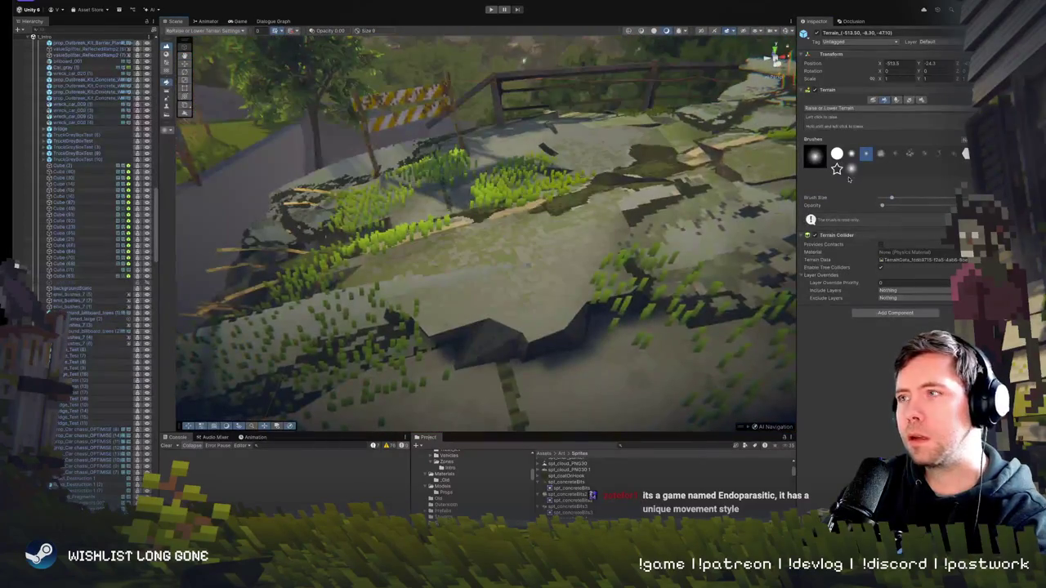
{"action": "mouse_move", "coordinate": [670, 245]}
{"action": "left_mouse_down"}
{"action": "mouse_move", "coordinate": [343, 269]}
{"action": "mouse_move", "coordinate": [417, 236]}
{"action": "mouse_move", "coordinate": [420, 219]}
{"action": "mouse_move", "coordinate": [697, 182]}
{"action": "left_mouse_up"}
{"action": "scroll", "coordinate": [422, 222], "scroll_direction": "up", "scroll_amount": 5}
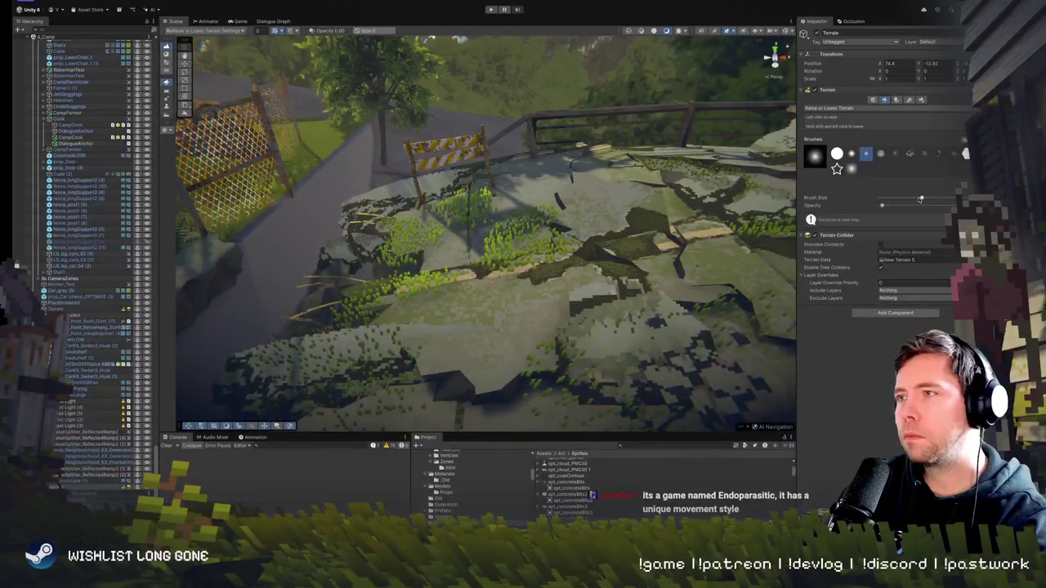
{"action": "left_click_drag", "start_coordinate": [920, 199], "coordinate": [903, 198]}
{"action": "left_click", "coordinate": [520, 244]}
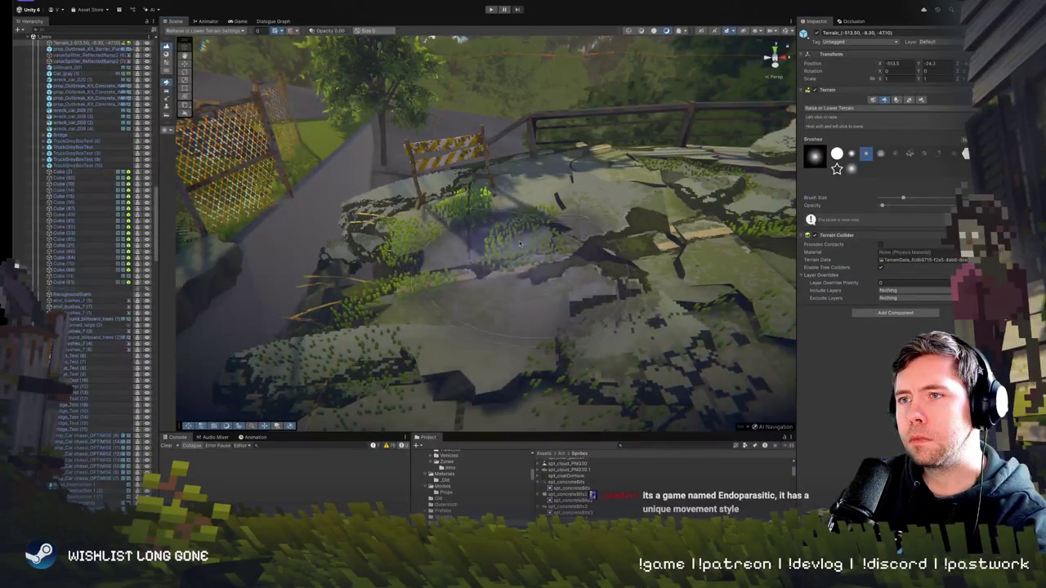